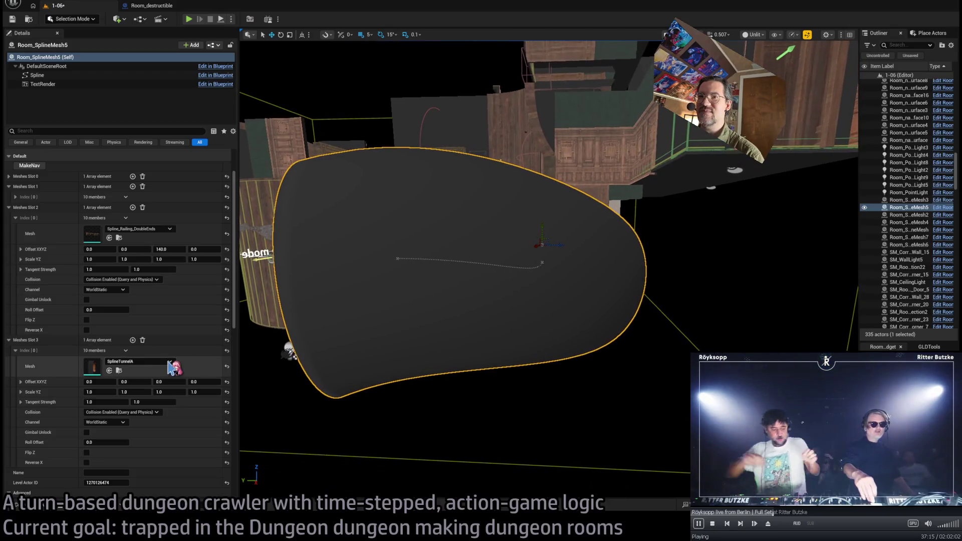
# Try several X offsets for the SplineTunnelA mesh in Meshes Slot 3, from negative to positive
pyautogui.moveTo(101, 382); pyautogui.dragTo(127, 382)
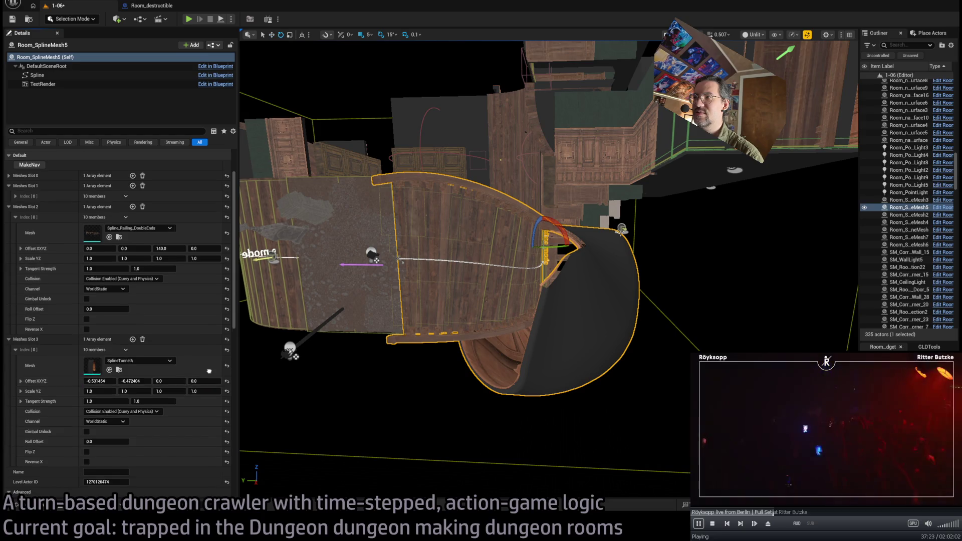
pyautogui.moveTo(399, 354); pyautogui.dragTo(361, 343)
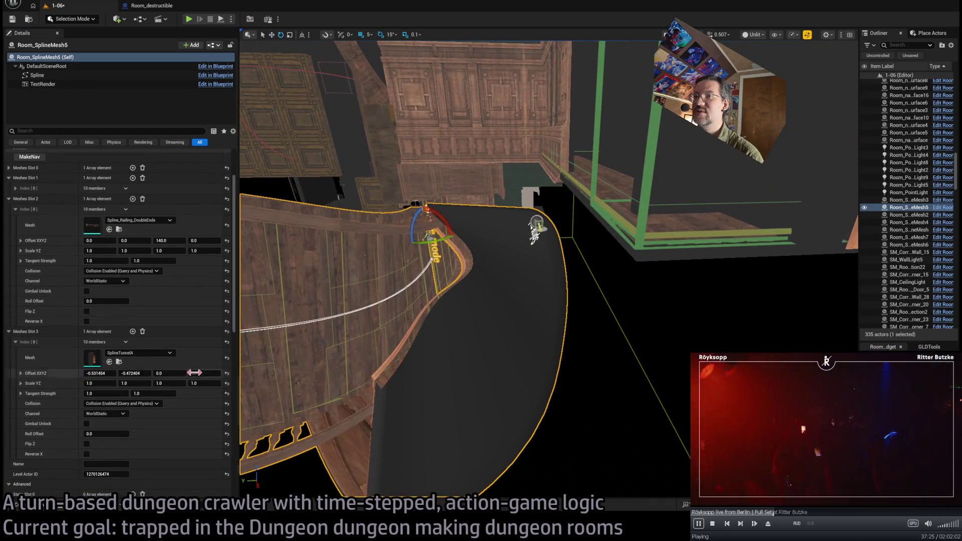
pyautogui.moveTo(100, 373); pyautogui.dragTo(157, 382)
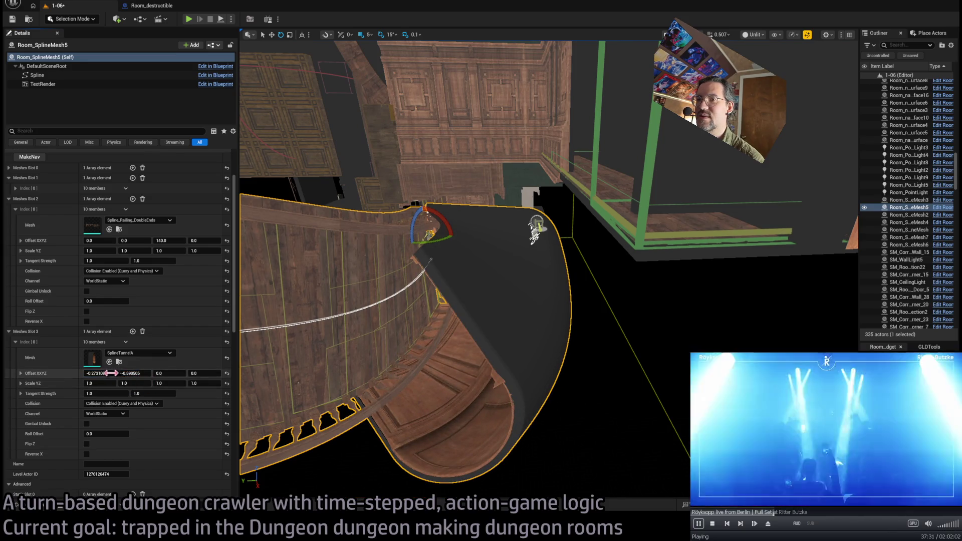
pyautogui.moveTo(99, 373); pyautogui.dragTo(108, 373)
pyautogui.moveTo(252, 376)
pyautogui.mouseDown()
pyautogui.moveTo(411, 345)
pyautogui.moveTo(401, 351)
pyautogui.moveTo(393, 343)
pyautogui.moveTo(438, 328)
pyautogui.mouseUp()
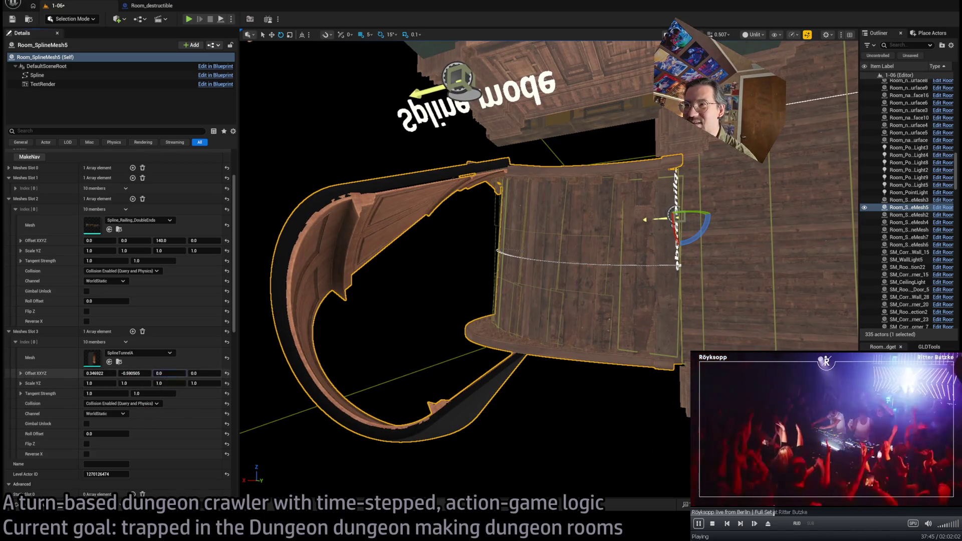
# Lower the tunnel's Z offset, enlarge its Y scale, shrink its Z scale, then delete the Slot 3 element
pyautogui.moveTo(169, 373)
pyautogui.mouseDown()
pyautogui.moveTo(154, 373)
pyautogui.moveTo(165, 373)
pyautogui.mouseUp()
pyautogui.click(166, 374)
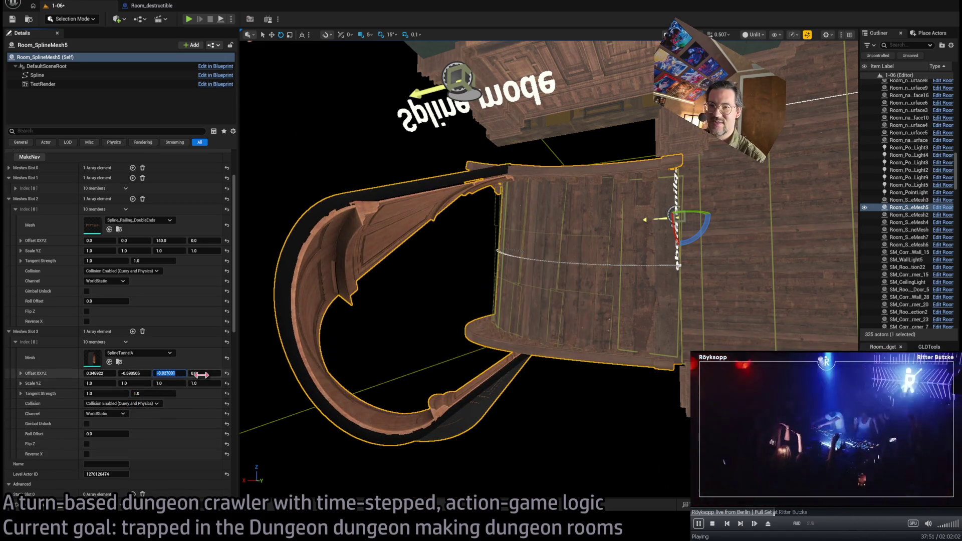
pyautogui.write('0')
pyautogui.moveTo(105, 385); pyautogui.dragTo(111, 385)
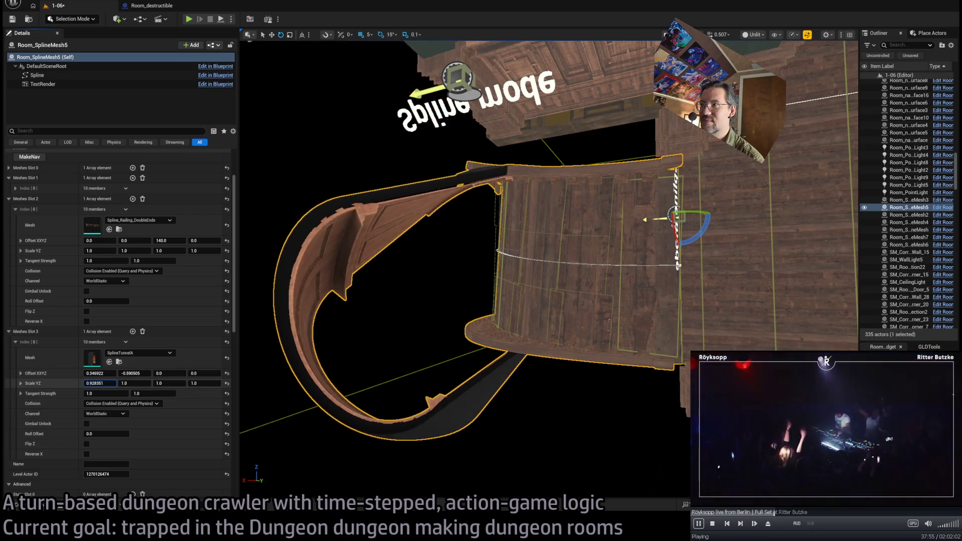
pyautogui.moveTo(124, 386); pyautogui.dragTo(192, 383)
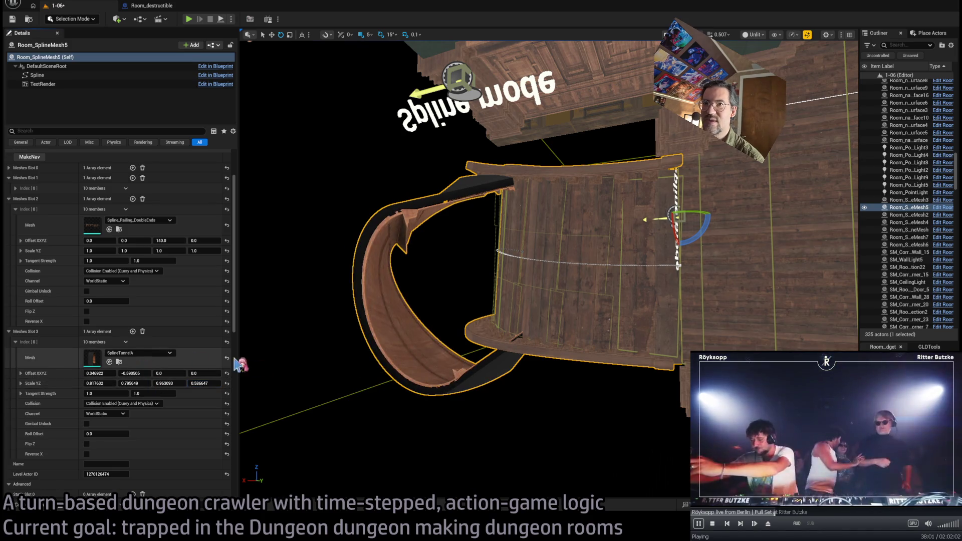
pyautogui.click(142, 331)
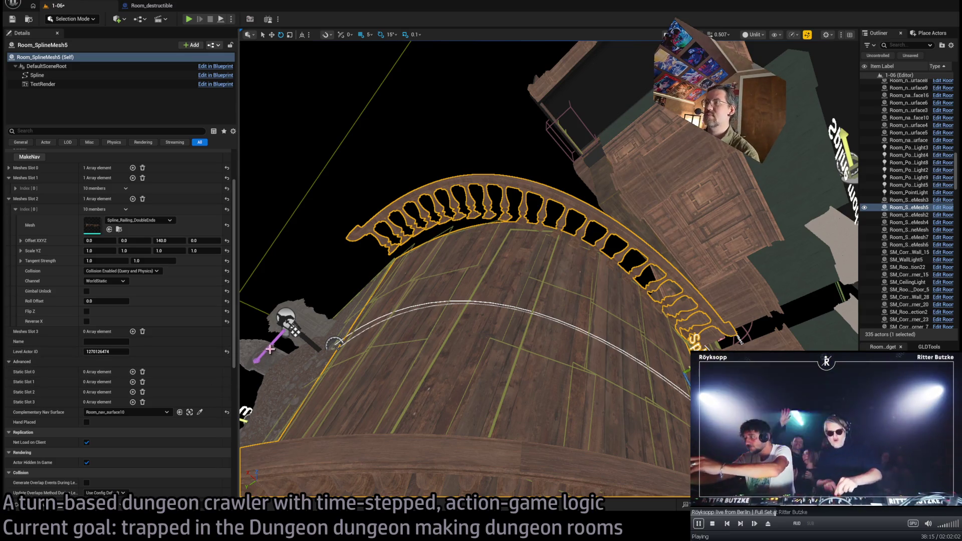
# Set the Meshes Slot 2 railing's Offset Y to 0
pyautogui.moveTo(140, 241); pyautogui.dragTo(108, 241)
pyautogui.write('0')
pyautogui.press('Return')
pyautogui.scroll(3, 466, 271)
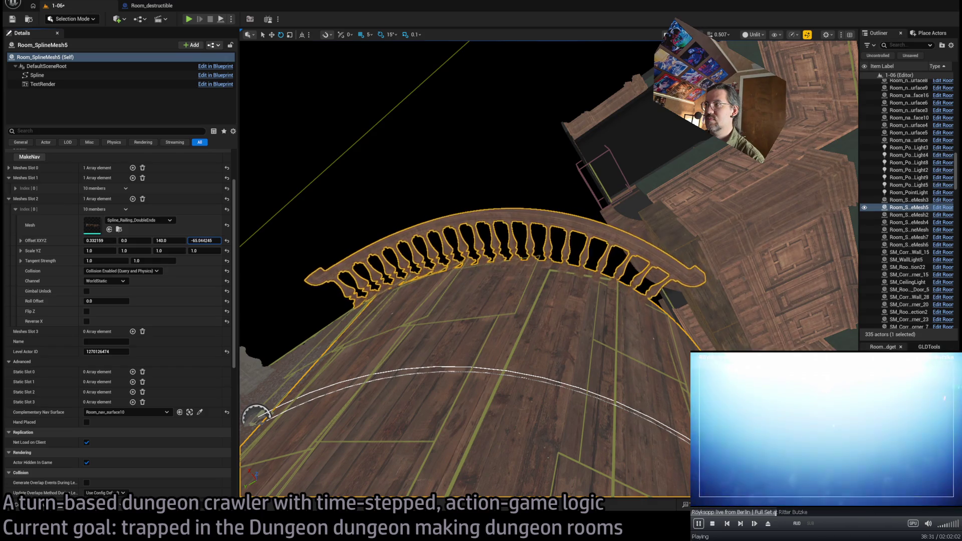
pyautogui.moveTo(257, 259)
pyautogui.mouseDown()
pyautogui.moveTo(256, 243)
pyautogui.moveTo(287, 277)
pyautogui.mouseUp()
pyautogui.moveTo(132, 241)
pyautogui.mouseDown()
pyautogui.moveTo(145, 241)
pyautogui.moveTo(132, 240)
pyautogui.mouseUp()
pyautogui.moveTo(284, 361); pyautogui.dragTo(297, 347)
# Ease the railing's tangent strengths to about 1.0045 and 0.5025 for a gentler arch
pyautogui.moveTo(101, 260); pyautogui.dragTo(102, 261)
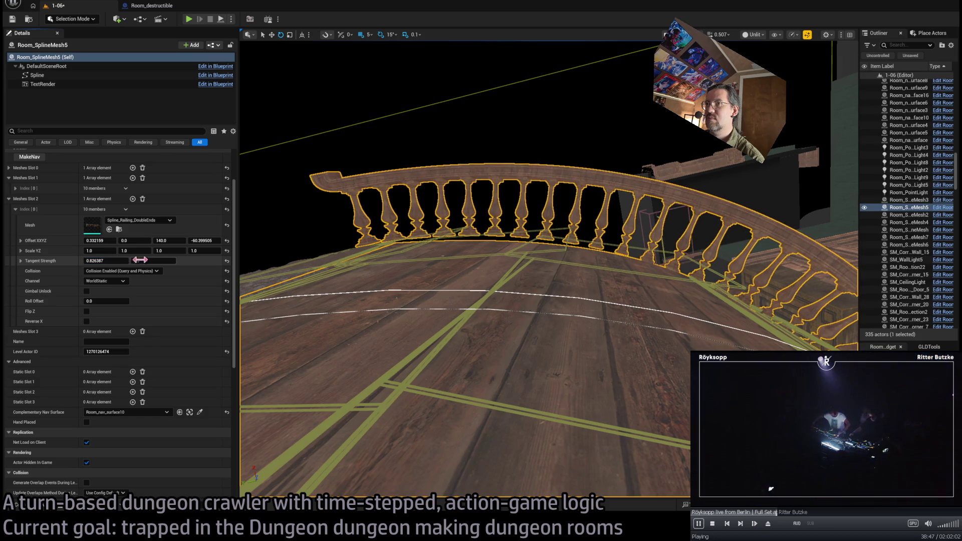
pyautogui.moveTo(153, 261); pyautogui.dragTo(107, 260)
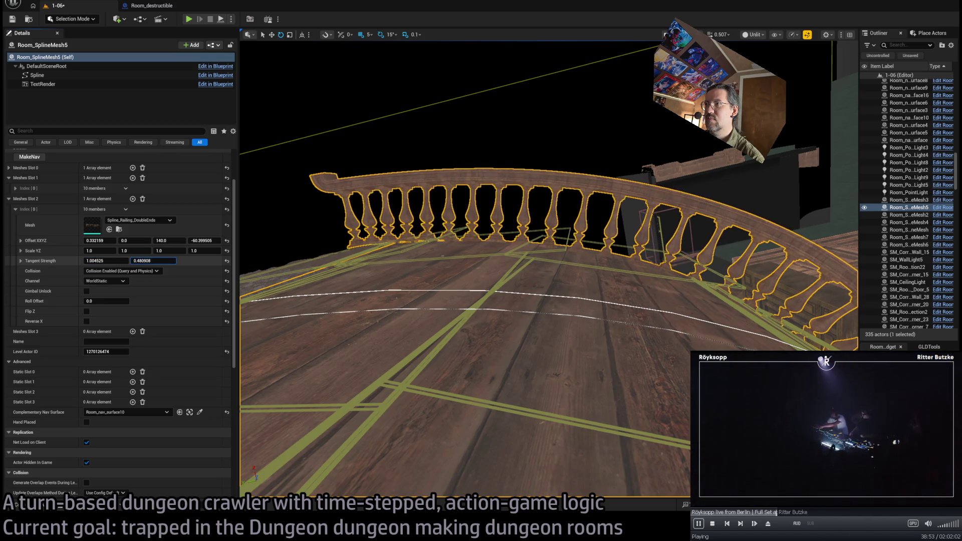
pyautogui.moveTo(451, 251)
pyautogui.mouseDown()
pyautogui.moveTo(491, 330)
pyautogui.moveTo(531, 290)
pyautogui.moveTo(352, 284)
pyautogui.mouseUp()
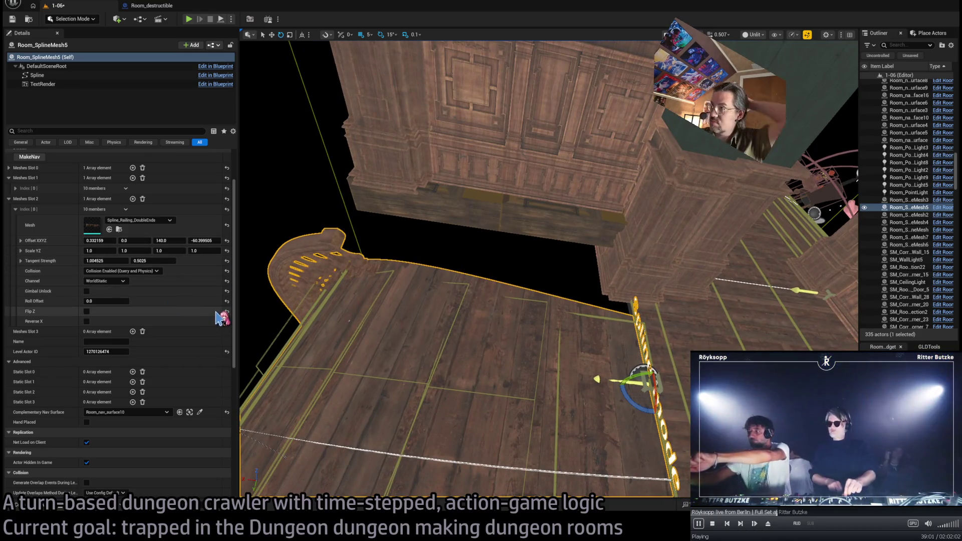
pyautogui.moveTo(349, 303)
pyautogui.mouseDown()
pyautogui.moveTo(368, 301)
pyautogui.moveTo(353, 300)
pyautogui.mouseUp()
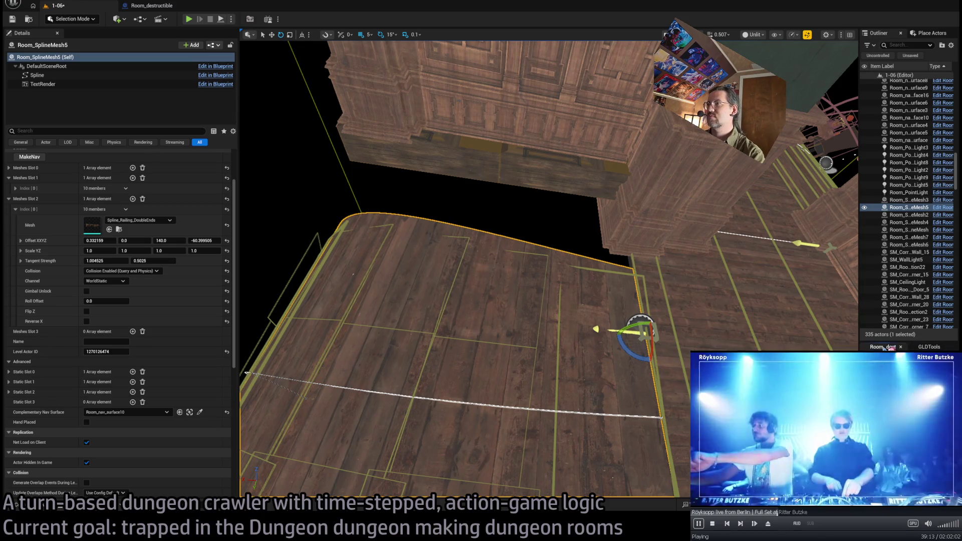
pyautogui.moveTo(626, 301); pyautogui.dragTo(576, 260)
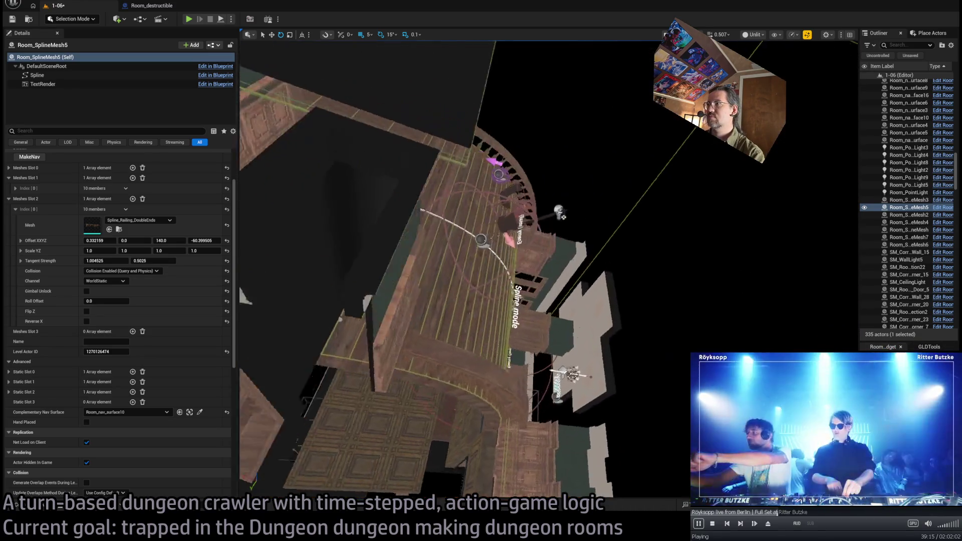
# On Room_SplineMesh3, add a Meshes Slot 3 element with SplineTunnelA and inspect the tunnel inside
pyautogui.click(540, 456)
pyautogui.moveTo(616, 374); pyautogui.dragTo(661, 340)
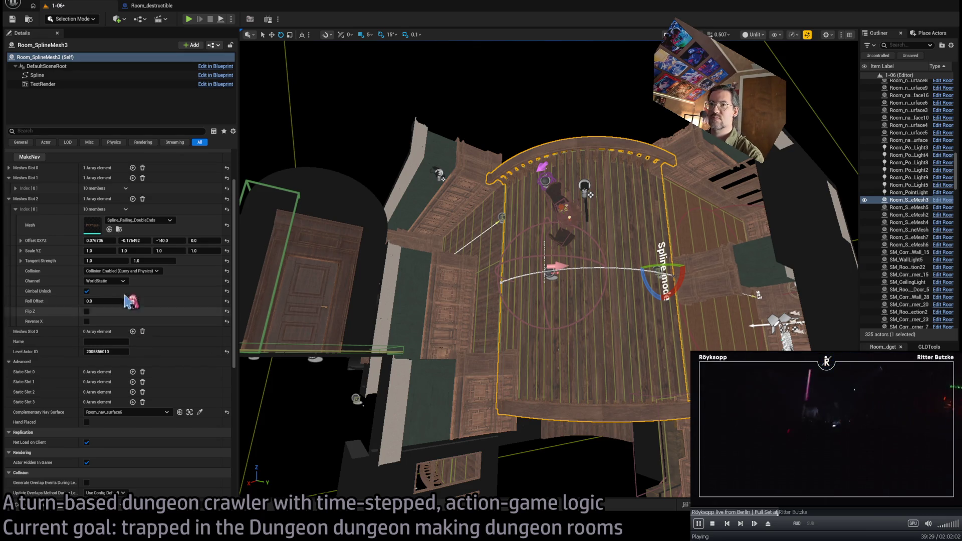
pyautogui.click(16, 209)
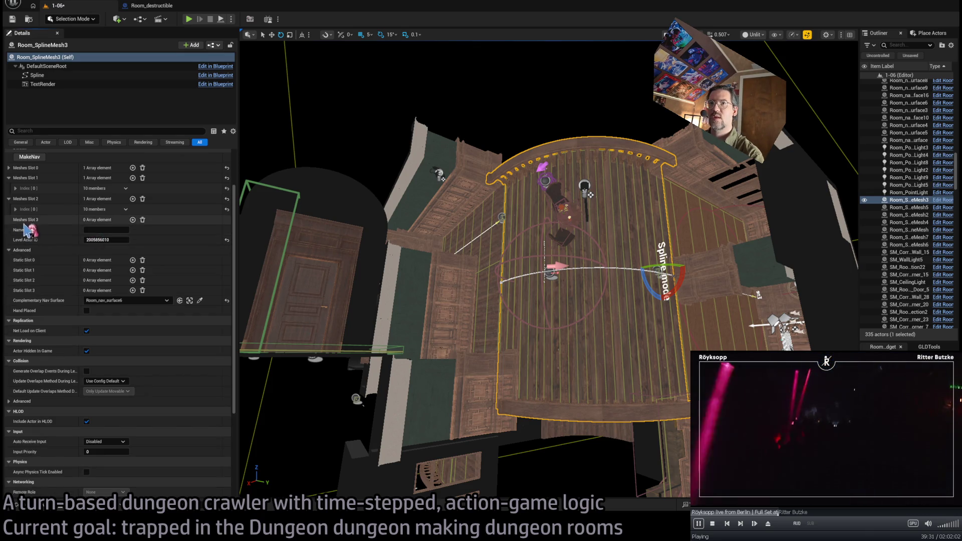
pyautogui.scroll(1, 120, 291)
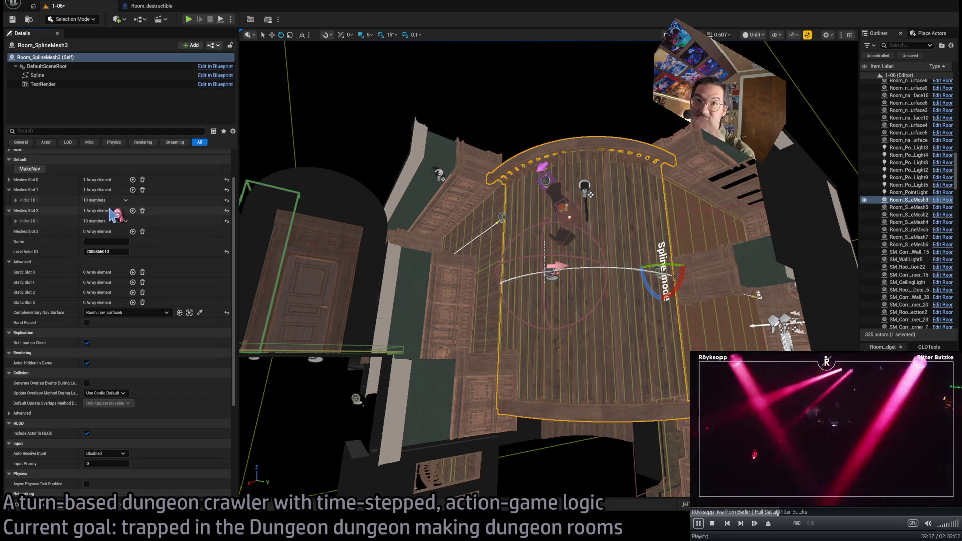
pyautogui.click(132, 231)
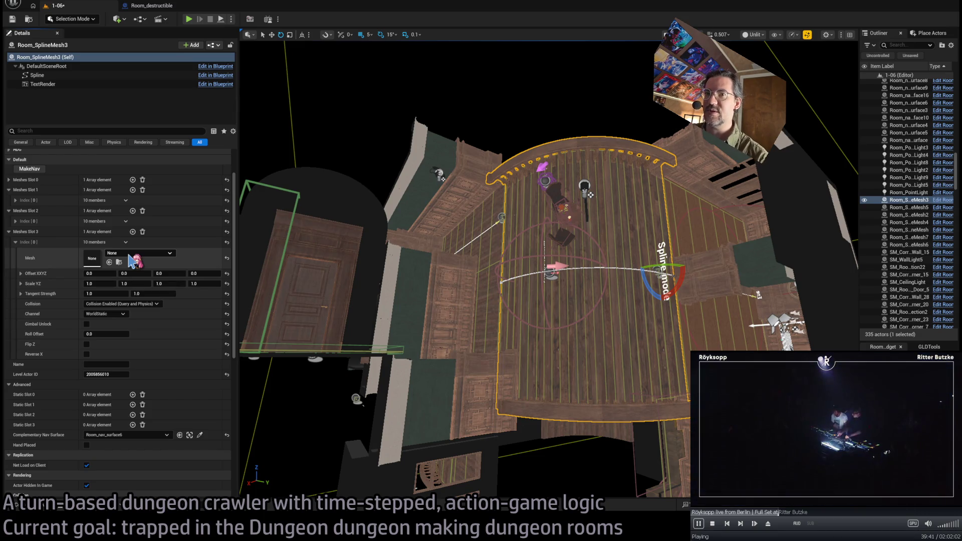
pyautogui.moveTo(133, 260)
pyautogui.mouseDown()
pyautogui.moveTo(108, 273)
pyautogui.moveTo(122, 273)
pyautogui.mouseUp()
pyautogui.moveTo(306, 291)
pyautogui.mouseDown()
pyautogui.moveTo(366, 280)
pyautogui.moveTo(320, 291)
pyautogui.mouseUp()
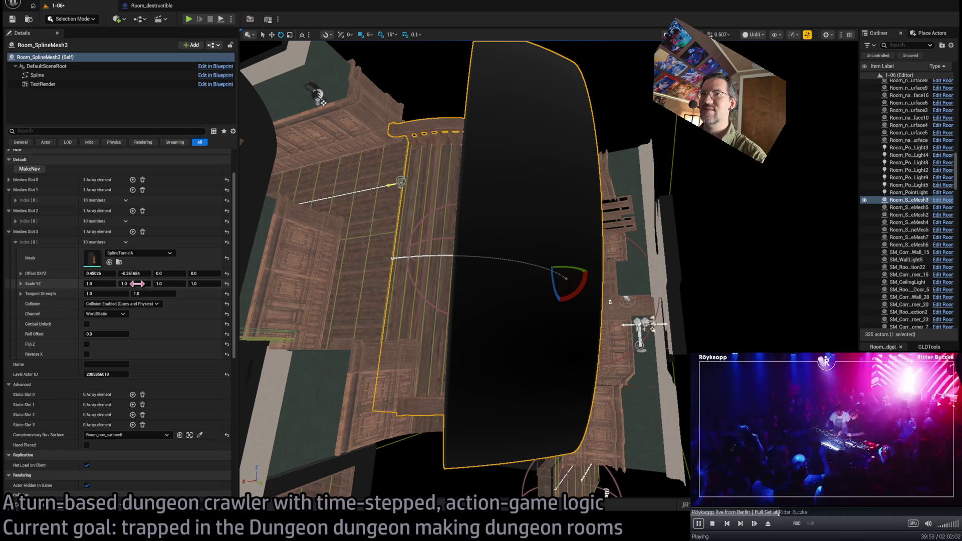
pyautogui.moveTo(351, 291)
pyautogui.mouseDown()
pyautogui.moveTo(411, 283)
pyautogui.moveTo(289, 131)
pyautogui.mouseUp()
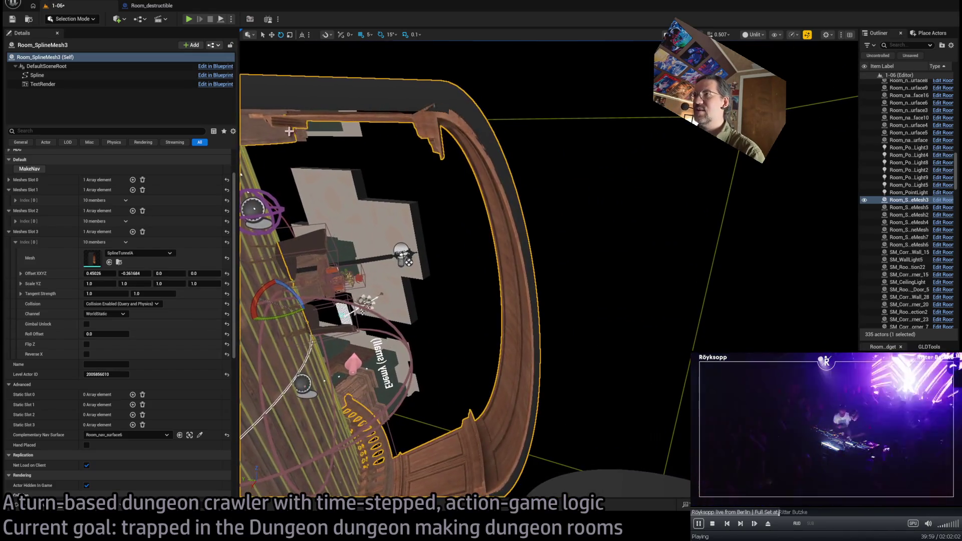
pyautogui.moveTo(545, 352)
pyautogui.mouseDown()
pyautogui.moveTo(466, 344)
pyautogui.moveTo(497, 333)
pyautogui.mouseUp()
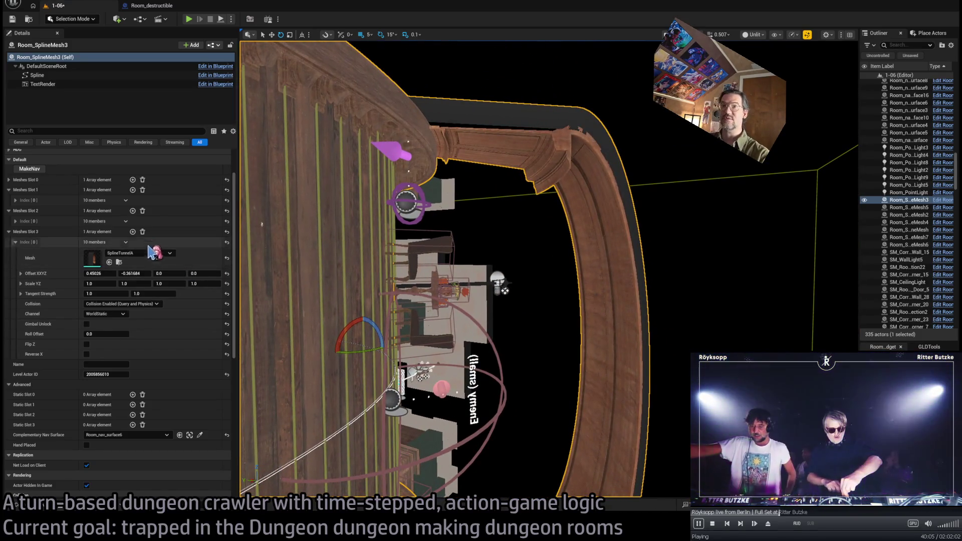
# Delete the tunnel element, look over the room's floor and wall light, and start a playtest
pyautogui.click(142, 232)
pyautogui.moveTo(300, 251); pyautogui.dragTo(321, 230)
pyautogui.moveTo(487, 426)
pyautogui.mouseDown()
pyautogui.moveTo(555, 332)
pyautogui.moveTo(541, 312)
pyautogui.mouseUp()
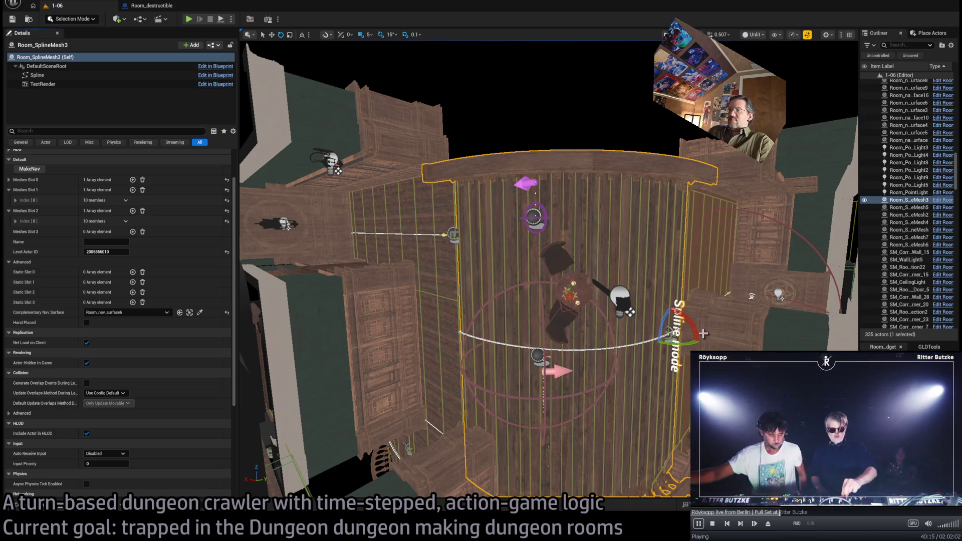
pyautogui.moveTo(689, 313); pyautogui.dragTo(666, 336)
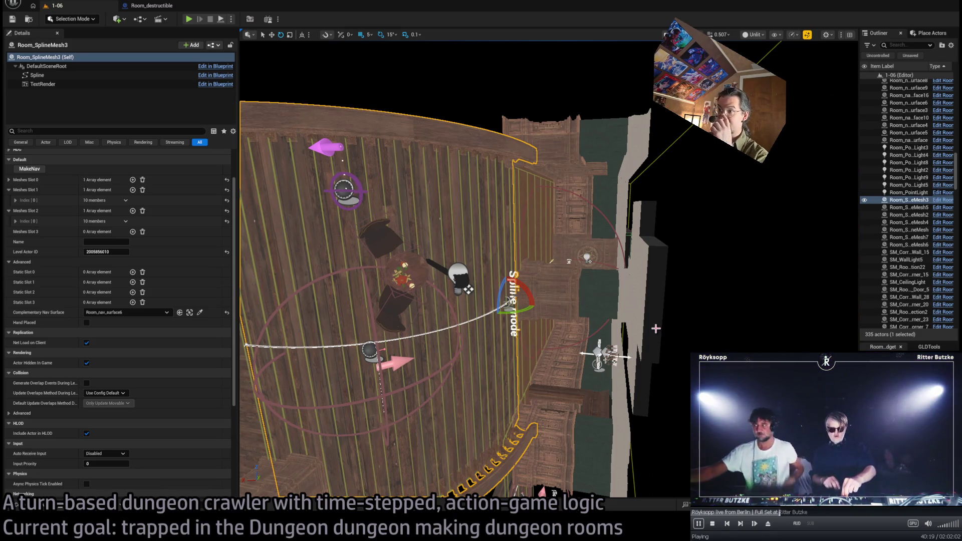
pyautogui.moveTo(666, 336); pyautogui.dragTo(576, 396)
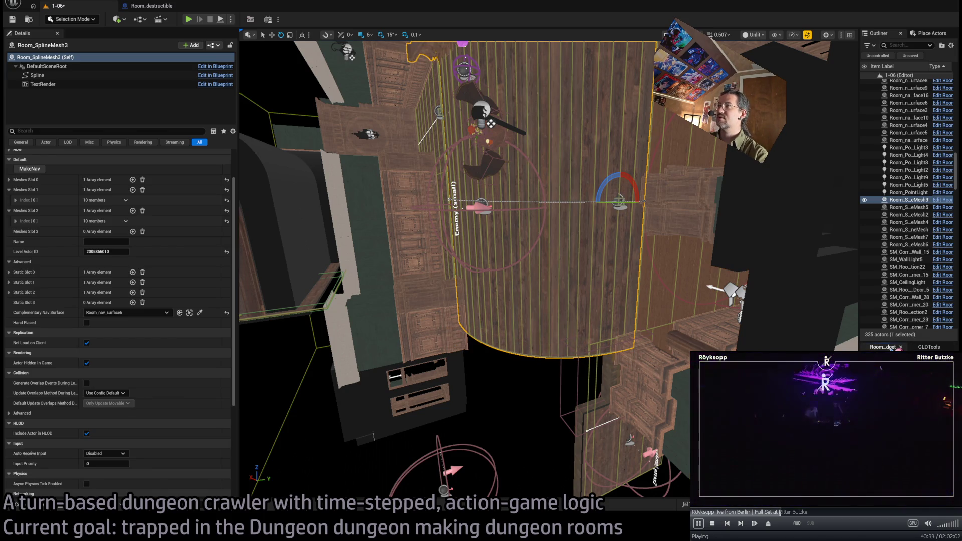
pyautogui.hotkey('alt', 'p')
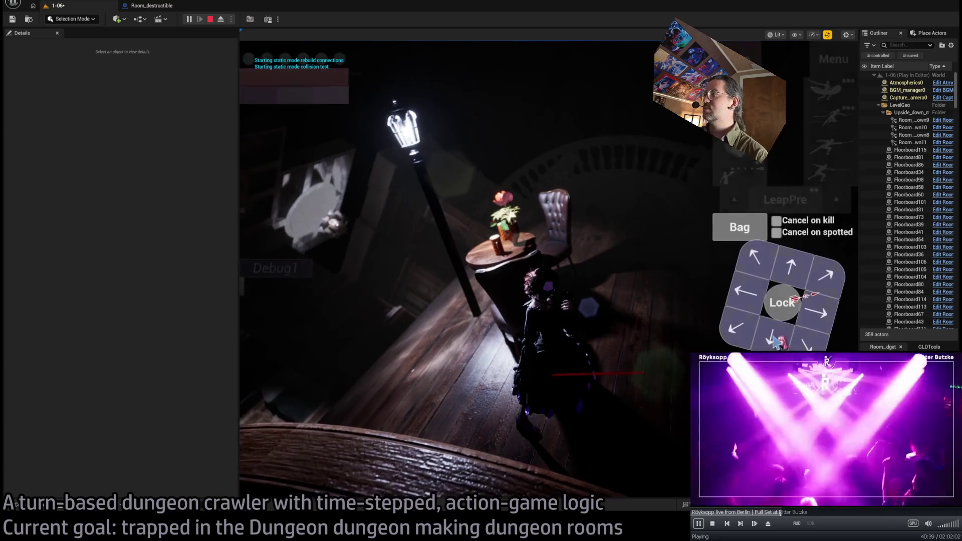
# Confirm the first planned turns, run the character forward, and turn the camera around the staircase
pyautogui.click(276, 361)
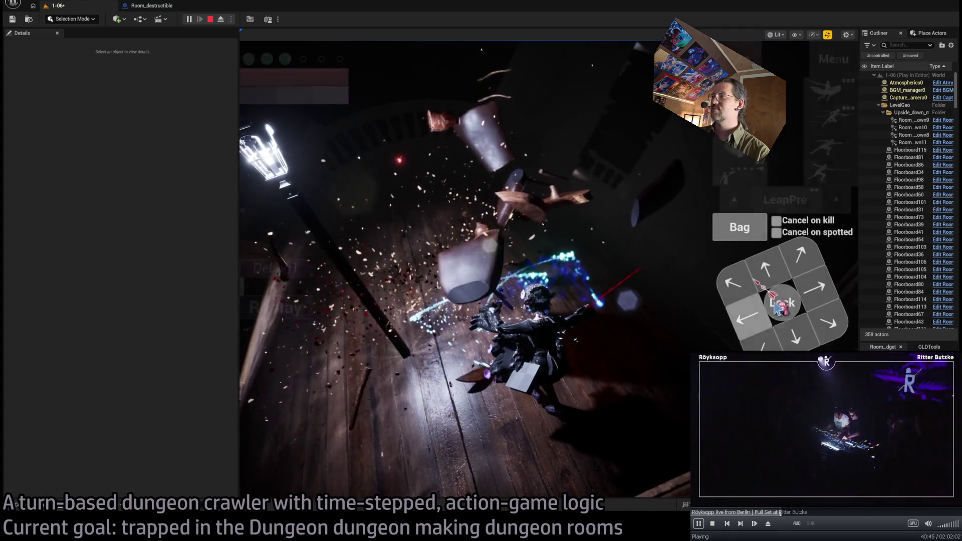
pyautogui.click(770, 277)
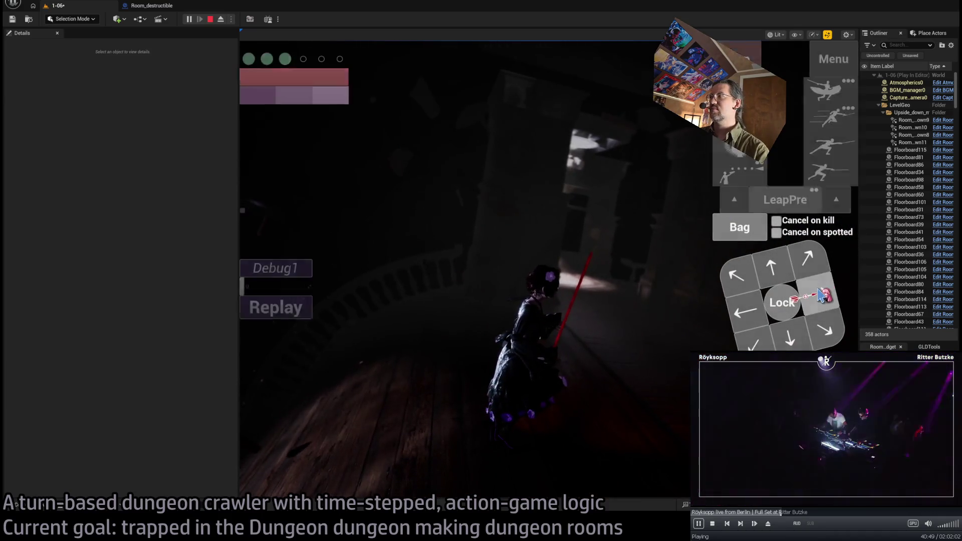
pyautogui.click(762, 270)
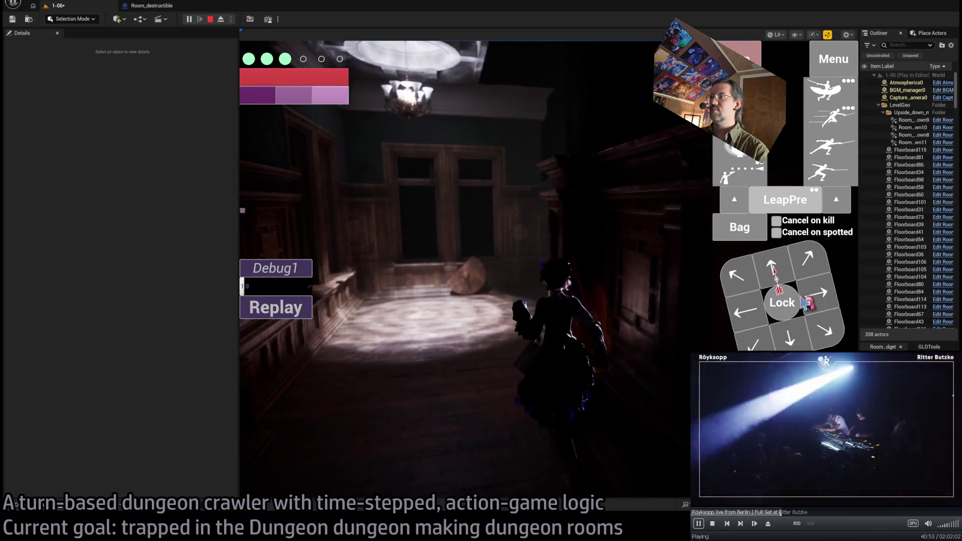
pyautogui.click(728, 274)
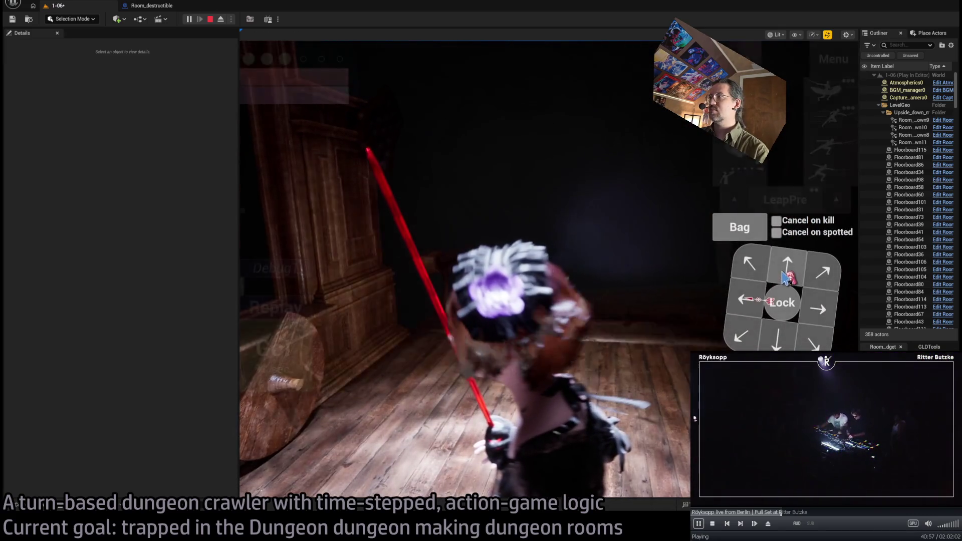
pyautogui.click(360, 365)
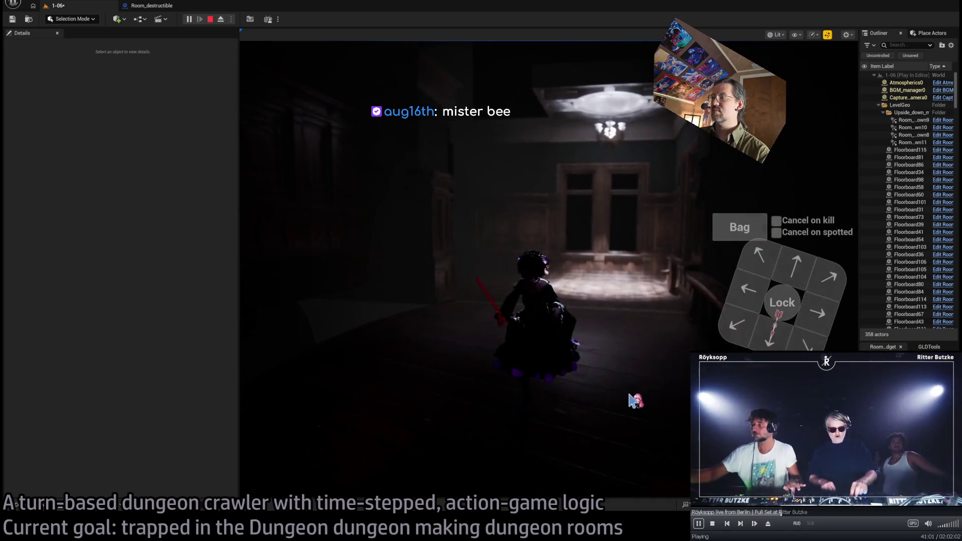
pyautogui.click(634, 400)
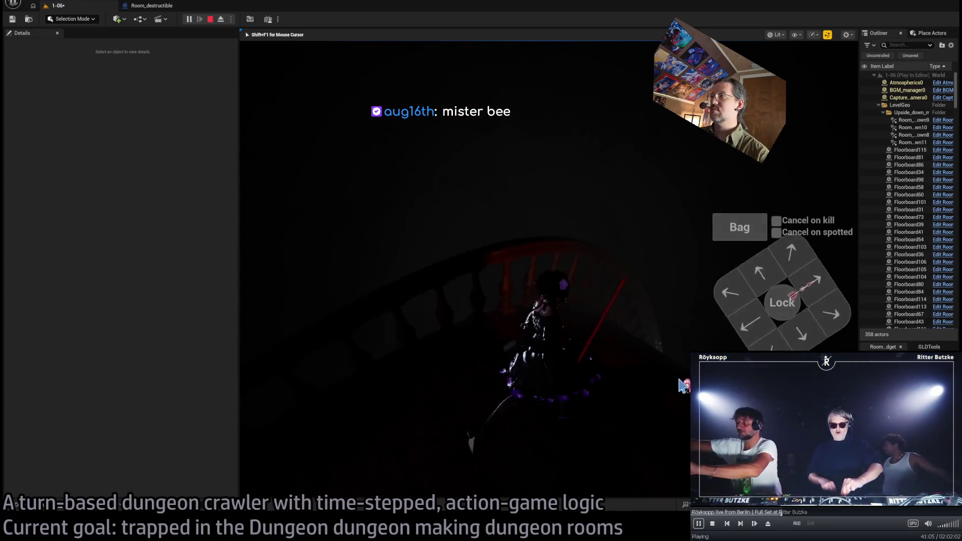
# Queue and run a few more moves to new tiles, then end the playtest with Escape
pyautogui.click(731, 315)
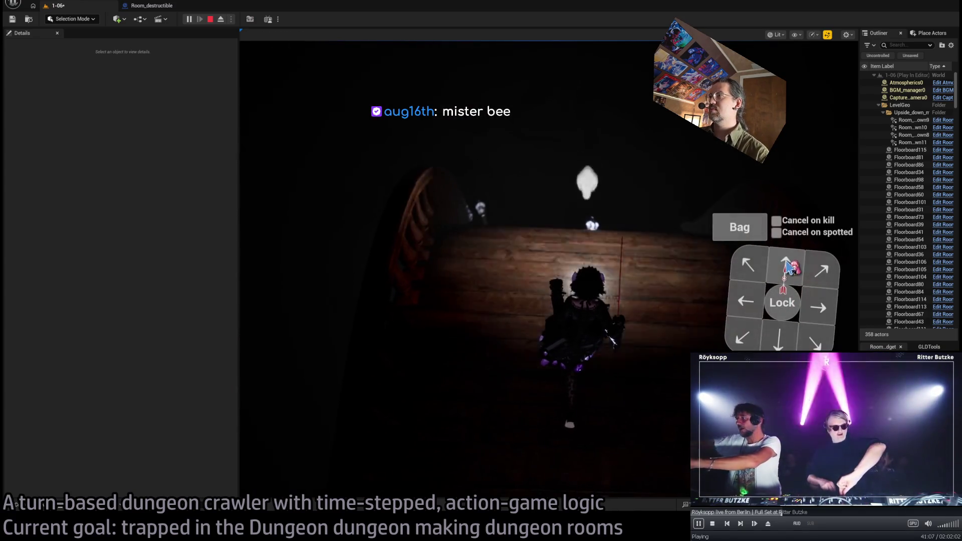
pyautogui.click(286, 369)
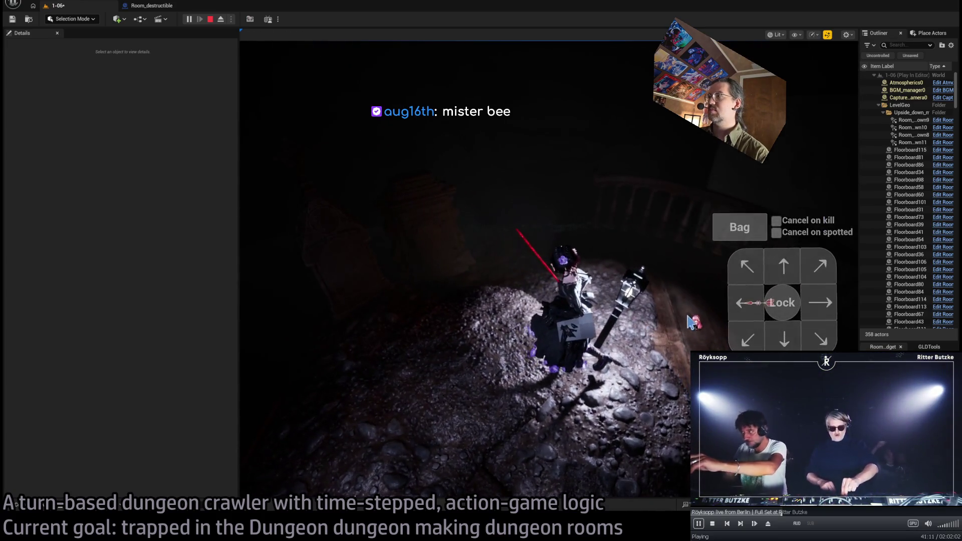
pyautogui.click(666, 240)
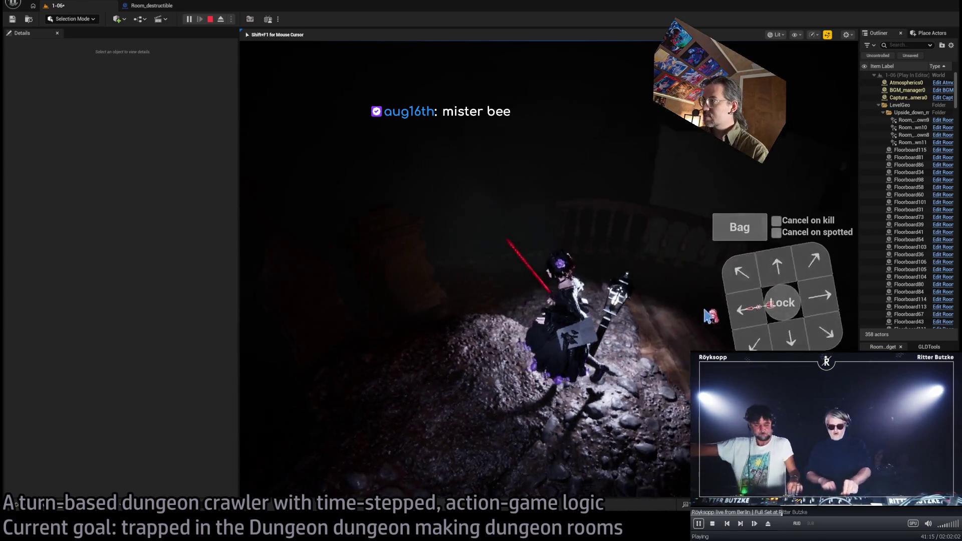
pyautogui.click(737, 307)
pyautogui.press('Escape')
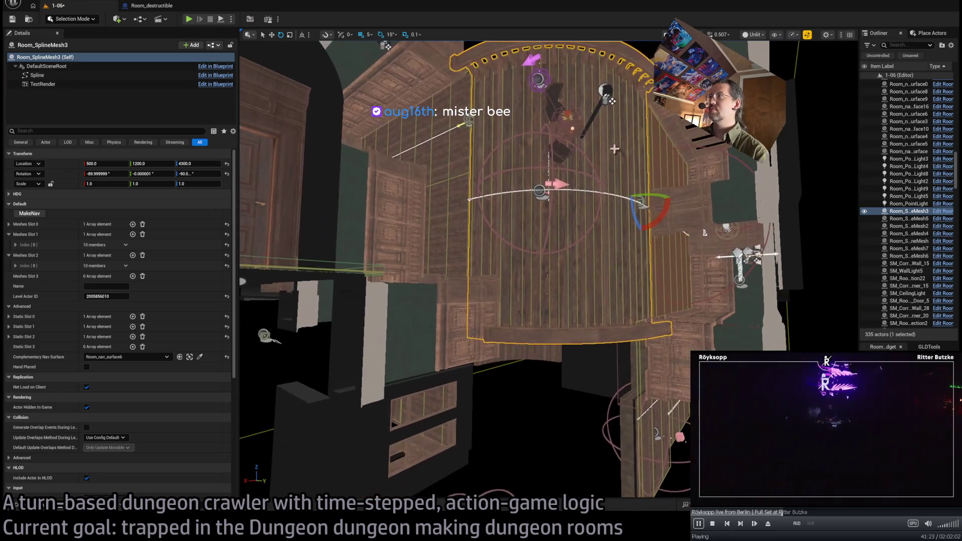
pyautogui.keyDown('ctrl'); pyautogui.click(609, 99); pyautogui.keyUp('ctrl')
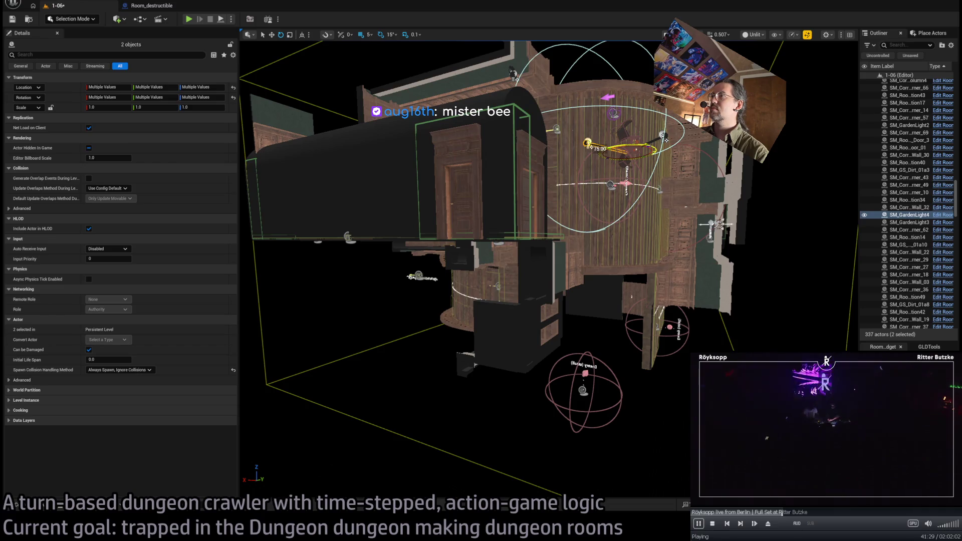
pyautogui.click(526, 317)
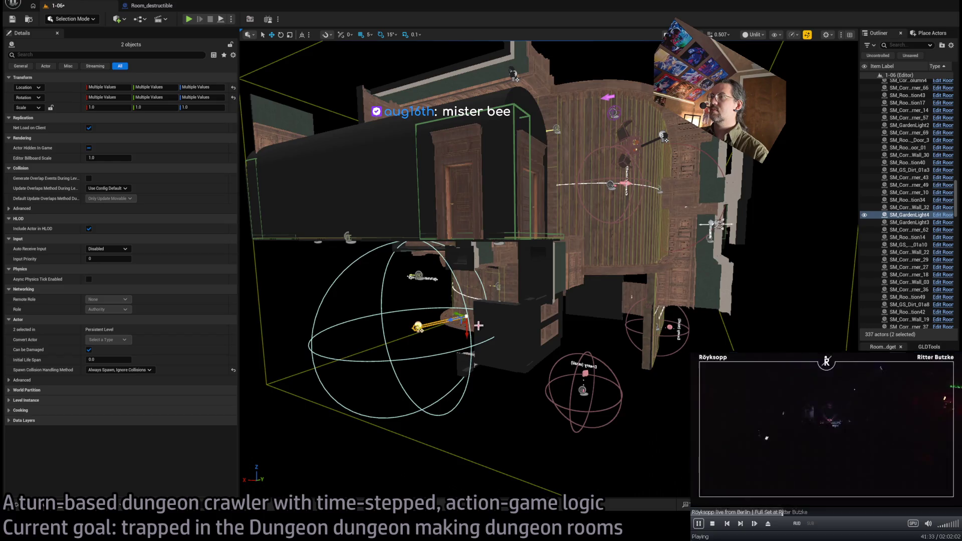
pyautogui.press('f')
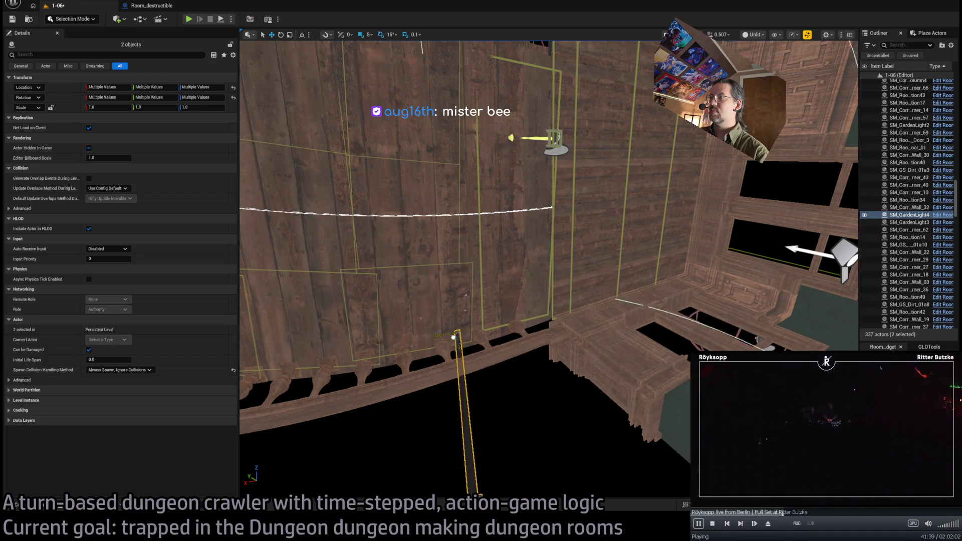
pyautogui.press('f')
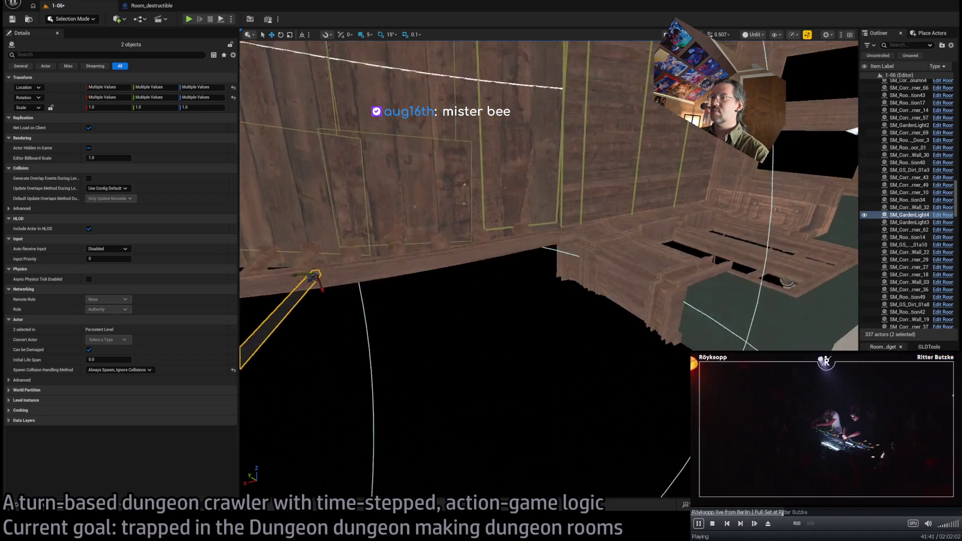
pyautogui.moveTo(440, 294); pyautogui.dragTo(437, 263)
pyautogui.click(196, 22)
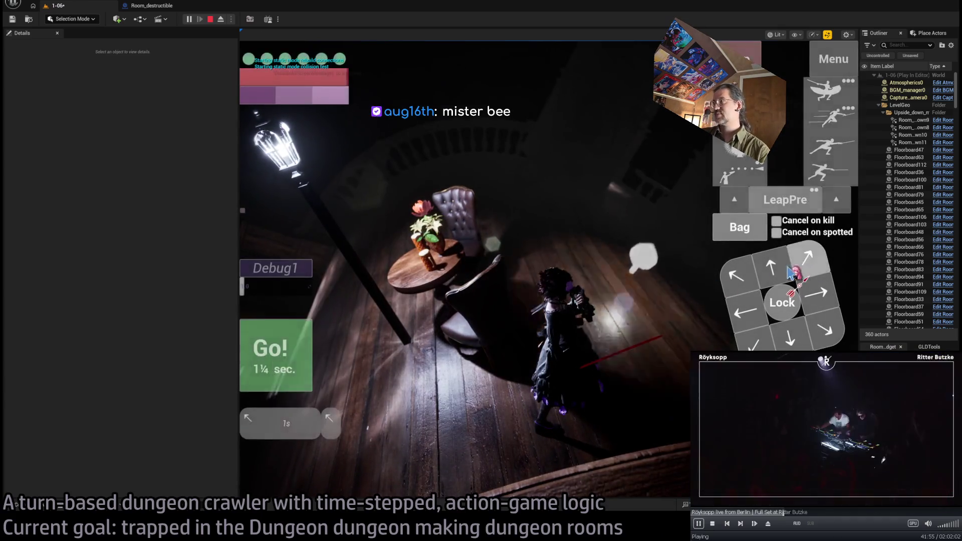
pyautogui.click(295, 343)
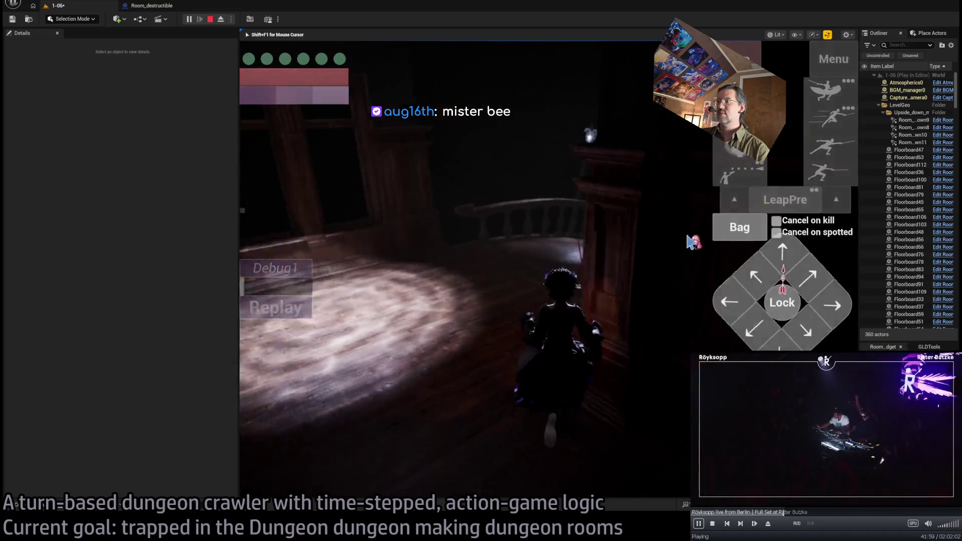
pyautogui.click(791, 269)
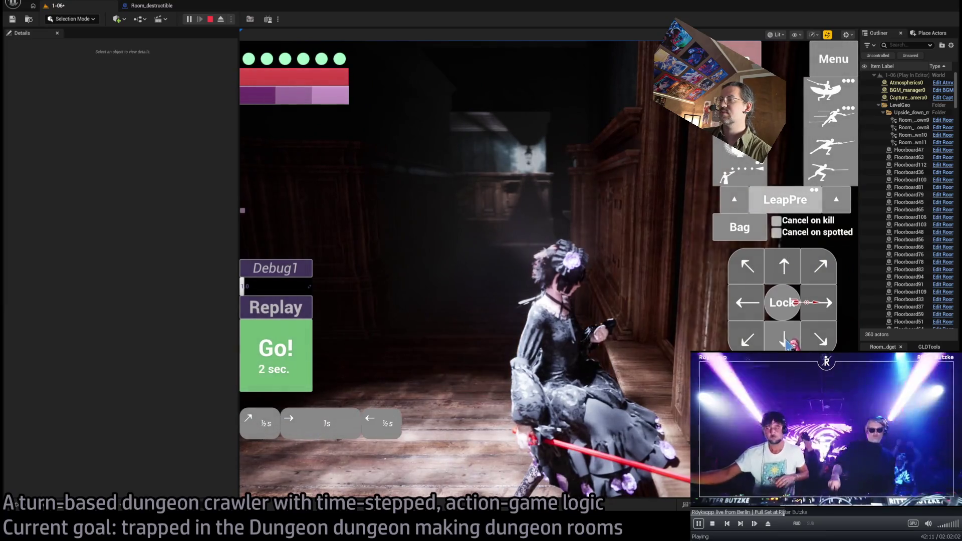
pyautogui.click(309, 364)
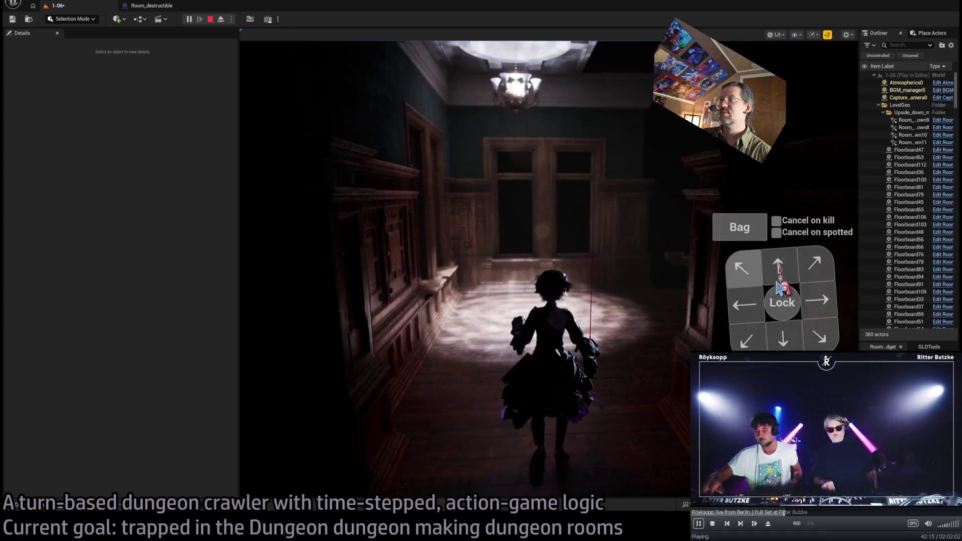
pyautogui.click(306, 368)
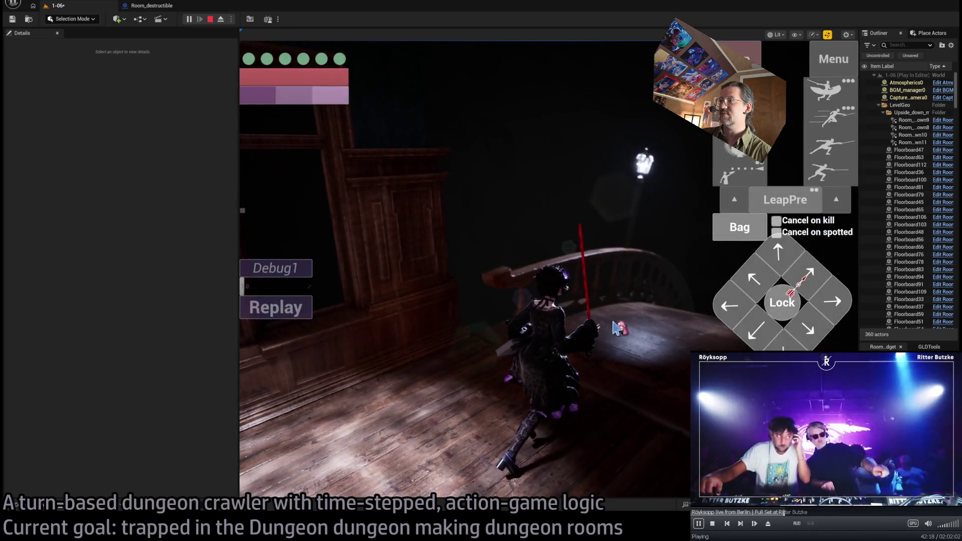
pyautogui.moveTo(615, 326); pyautogui.dragTo(481, 384)
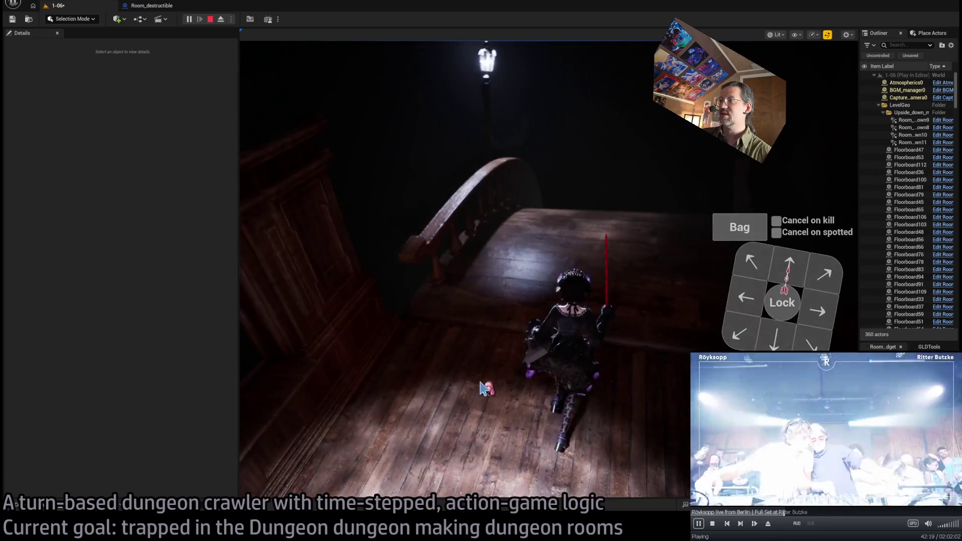
pyautogui.moveTo(550, 308); pyautogui.dragTo(678, 362)
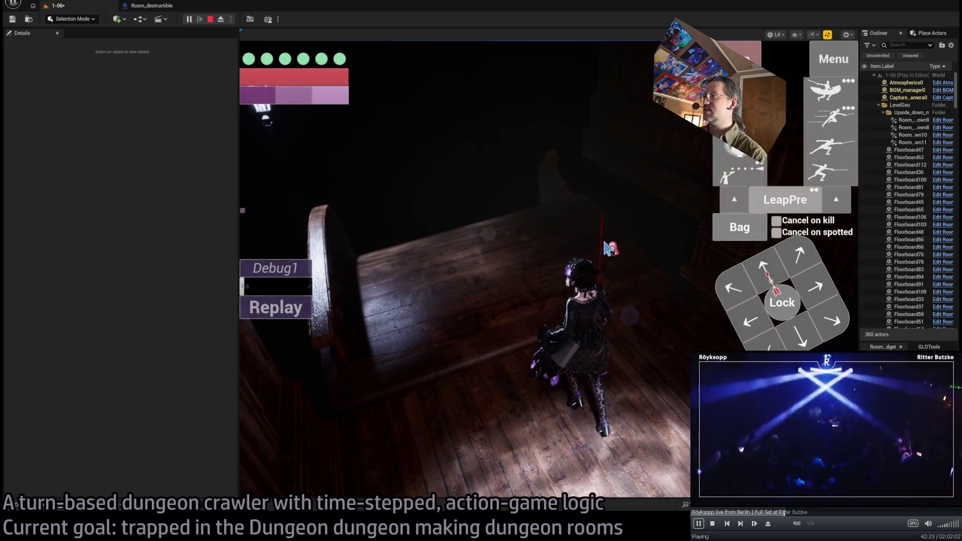
pyautogui.moveTo(600, 315); pyautogui.dragTo(646, 280)
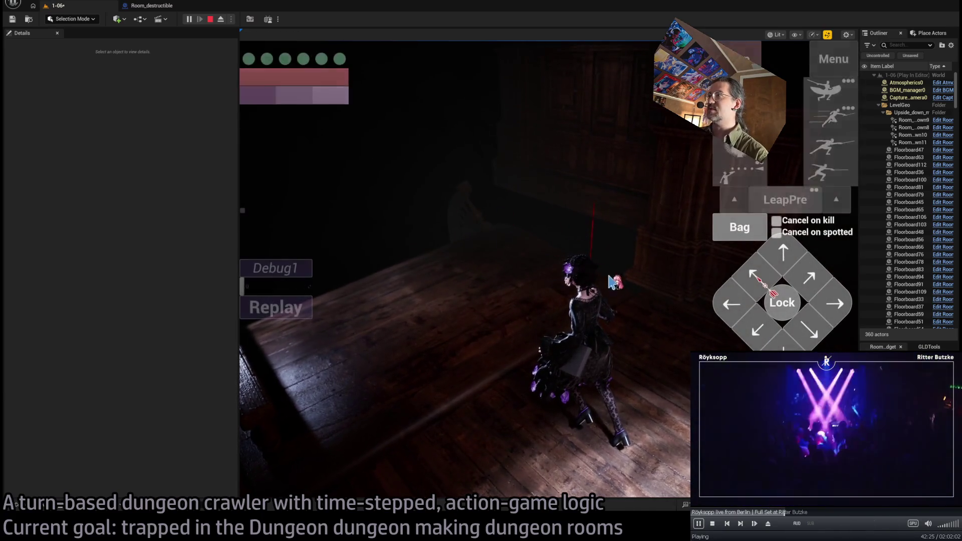
pyautogui.press('Escape')
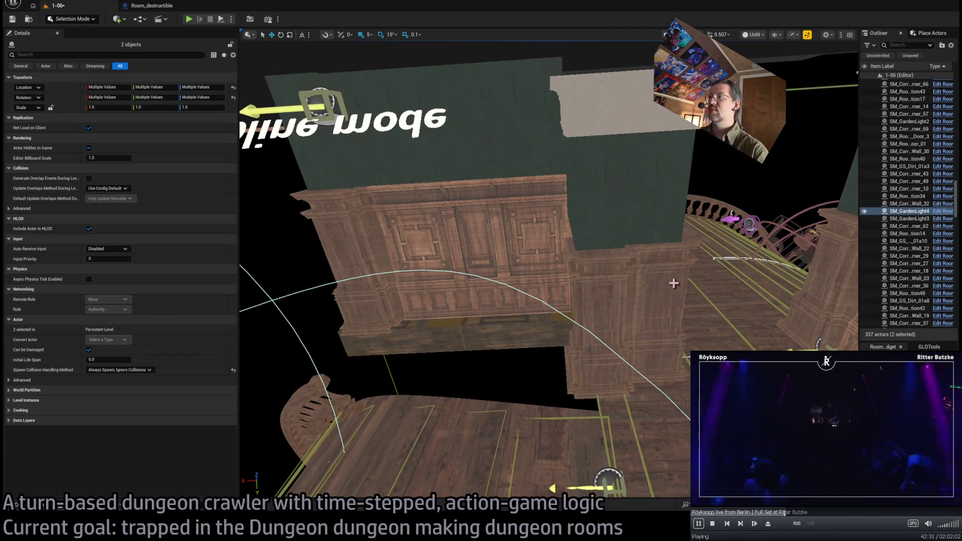
# Delete the stray wall pillar and other loose wall pieces
pyautogui.moveTo(673, 283); pyautogui.dragTo(620, 290)
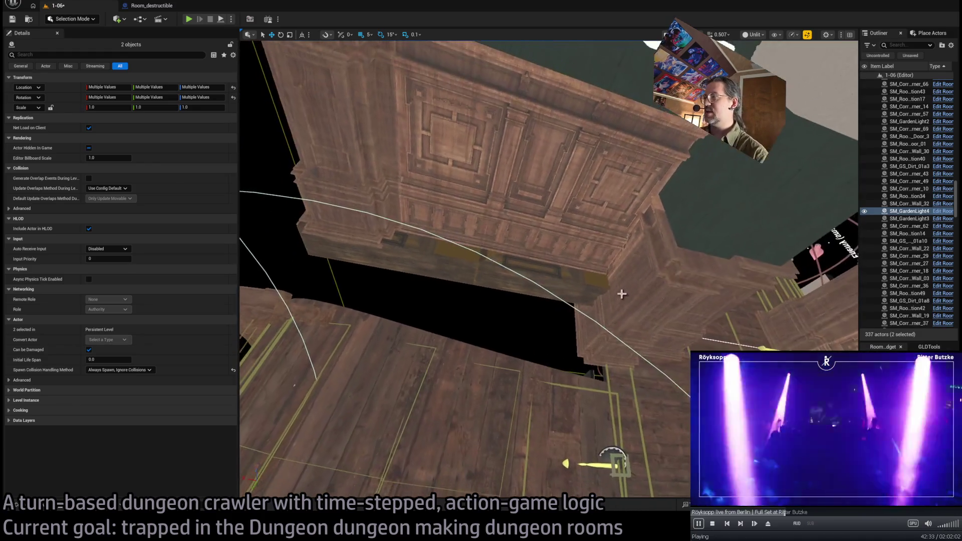
pyautogui.click(621, 290)
pyautogui.press('Delete')
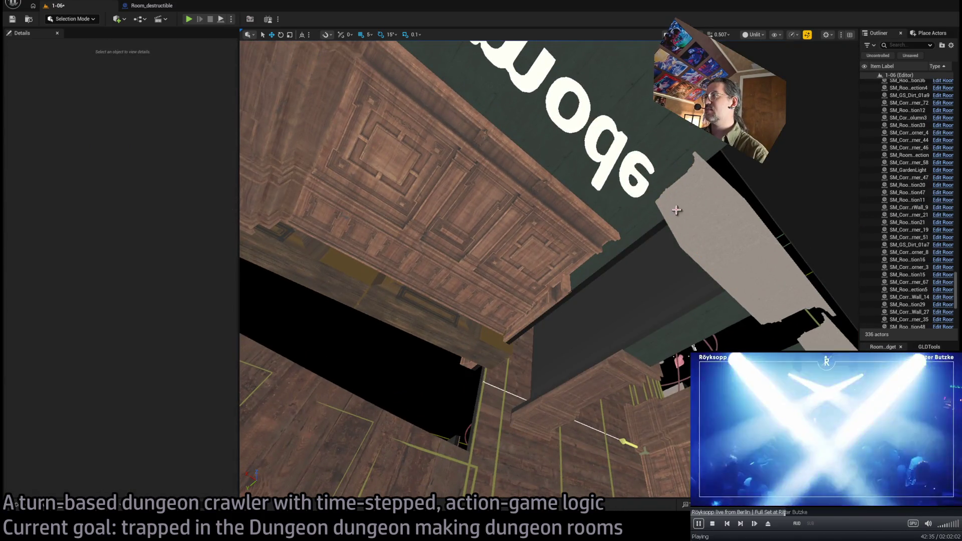
pyautogui.click(457, 343)
pyautogui.press('Delete')
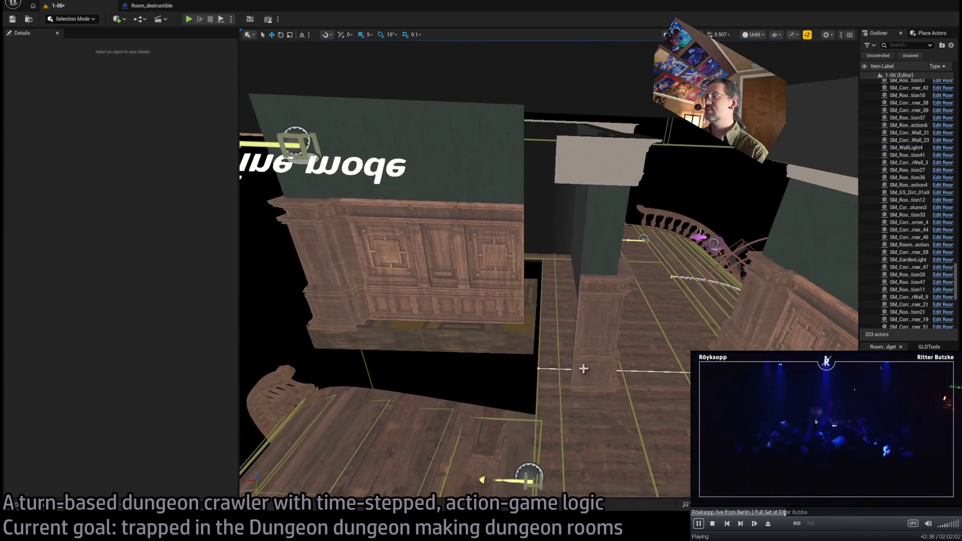
# Alt-drag the corridor wall column into a 90°-rotated duplicate and bring up the Content Drawer
pyautogui.click(609, 398)
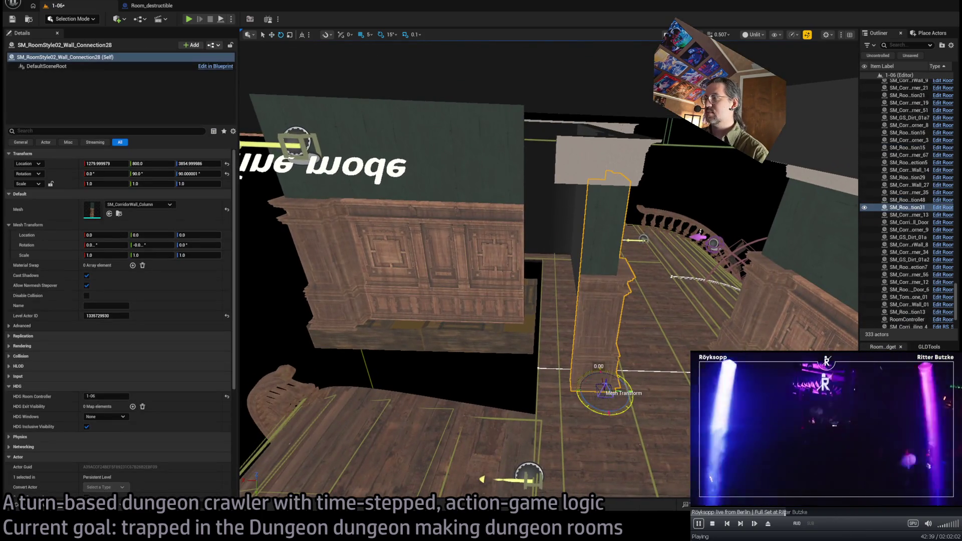
pyautogui.moveTo(608, 411); pyautogui.dragTo(599, 414)
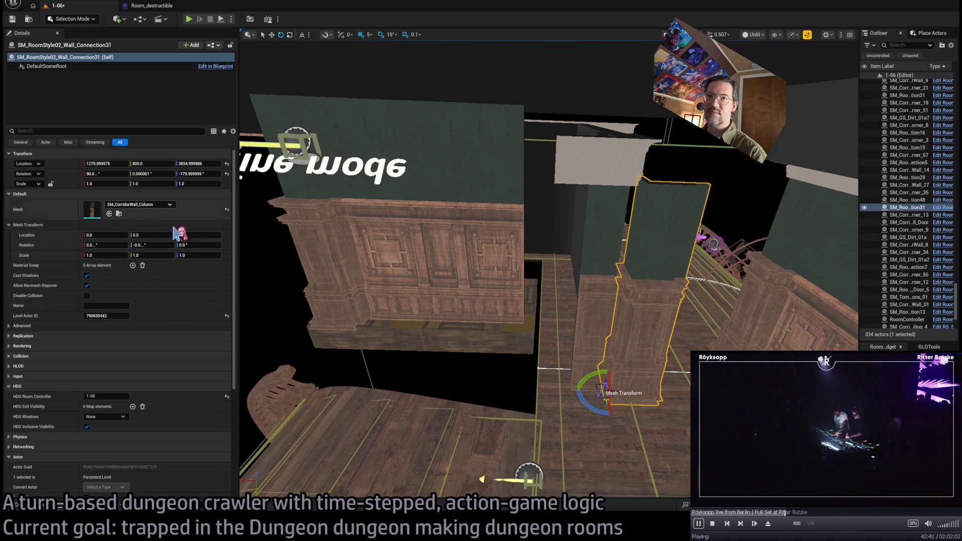
pyautogui.click(158, 492)
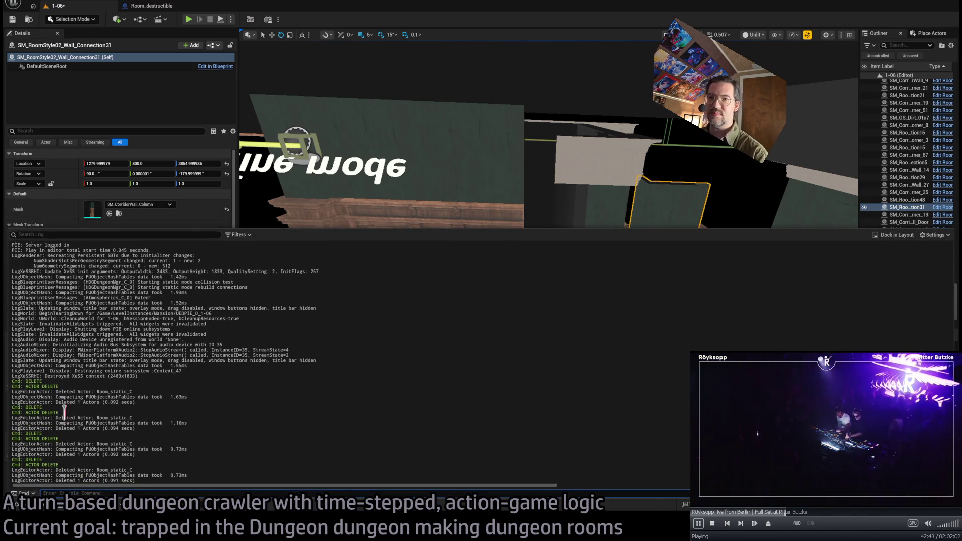
pyautogui.hotkey('ctrl', 'space')
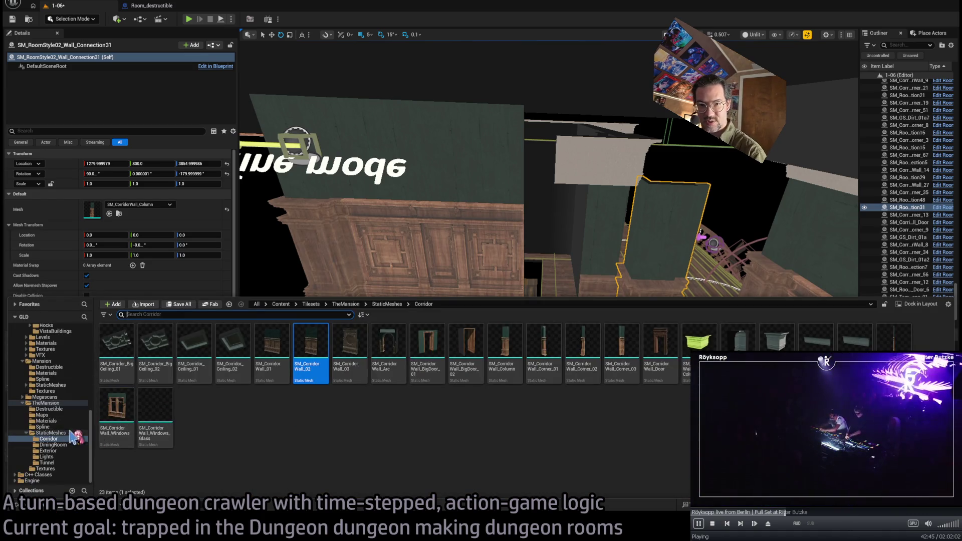
# Give the copied column the SM_DinnerRoom_Connection mesh, turn it 90°, and slide it along the wall
pyautogui.click(54, 445)
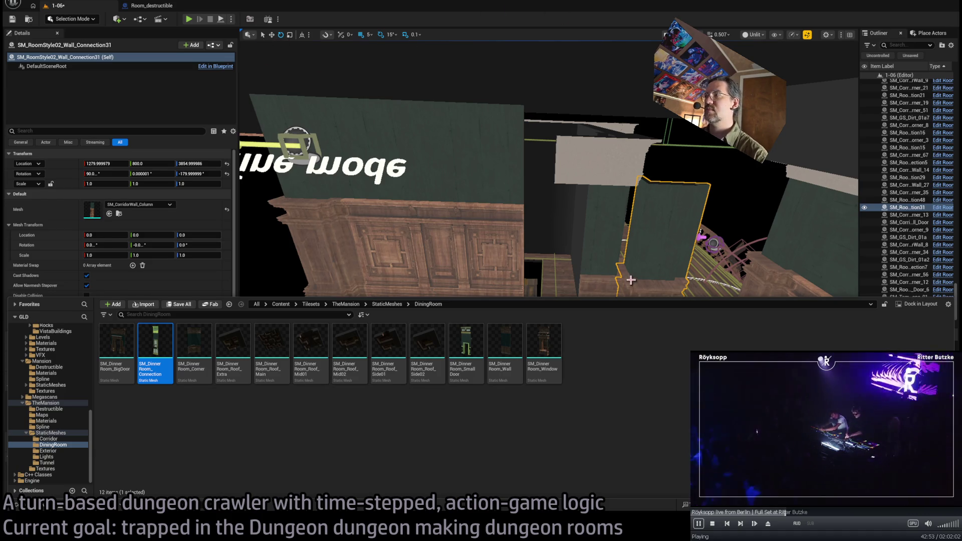
pyautogui.moveTo(119, 235); pyautogui.dragTo(135, 206)
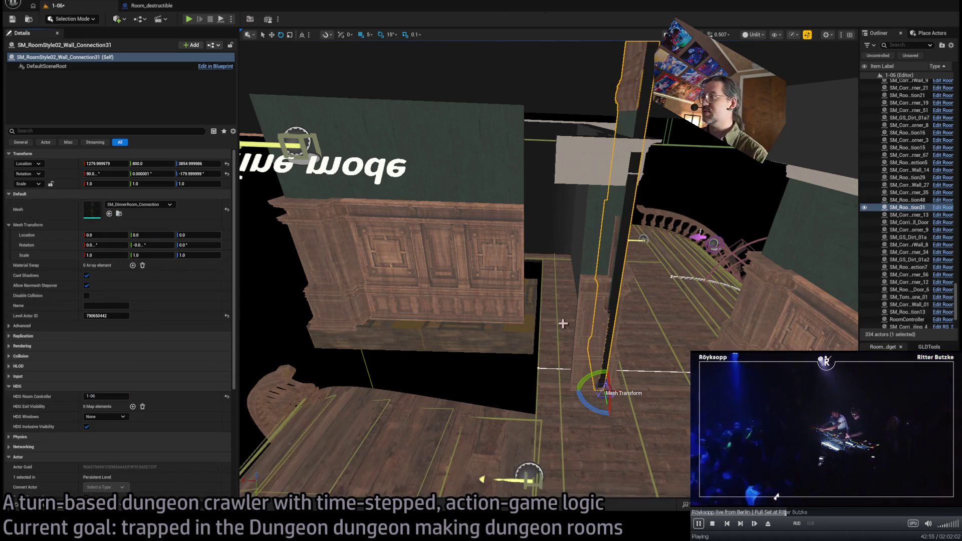
pyautogui.moveTo(599, 400); pyautogui.dragTo(777, 496)
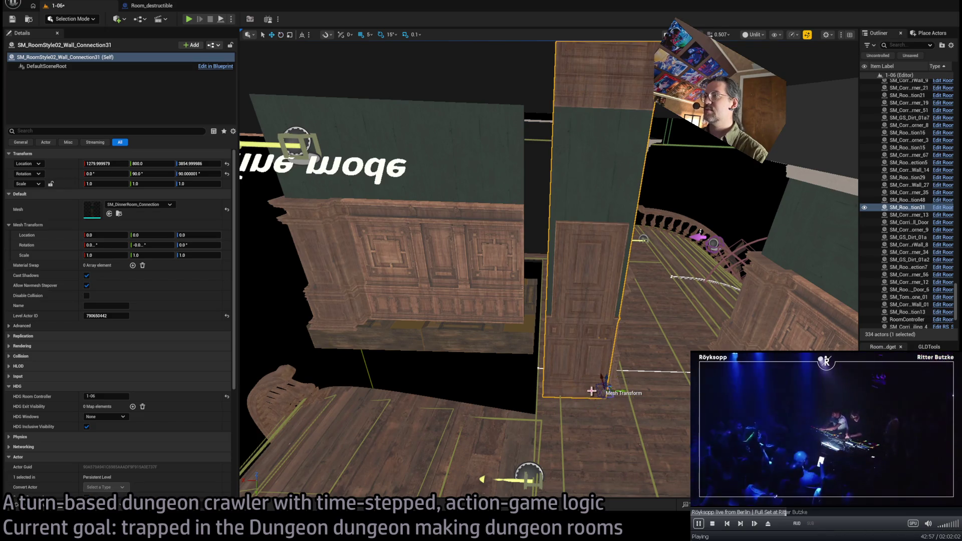
pyautogui.moveTo(617, 391)
pyautogui.mouseDown()
pyautogui.moveTo(445, 386)
pyautogui.moveTo(483, 390)
pyautogui.mouseUp()
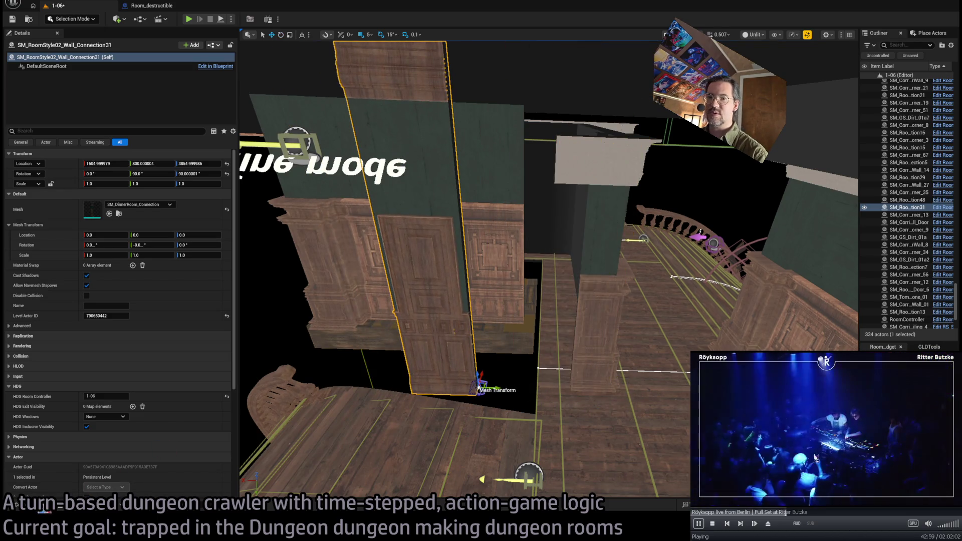
# Swap the piece to SM_DinnerRoom_Window and slide it back into the wall gap near X 1340
pyautogui.click(50, 505)
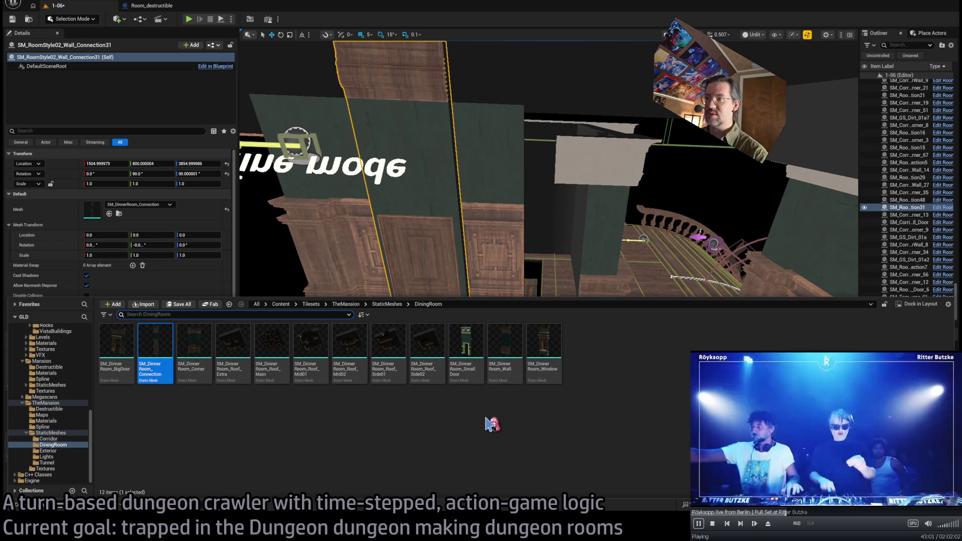
pyautogui.click(543, 346)
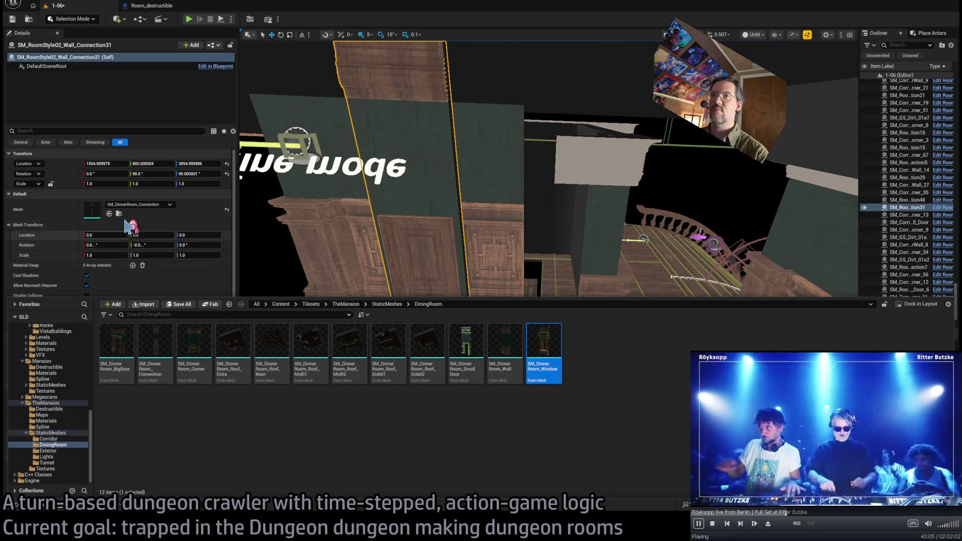
pyautogui.click(109, 214)
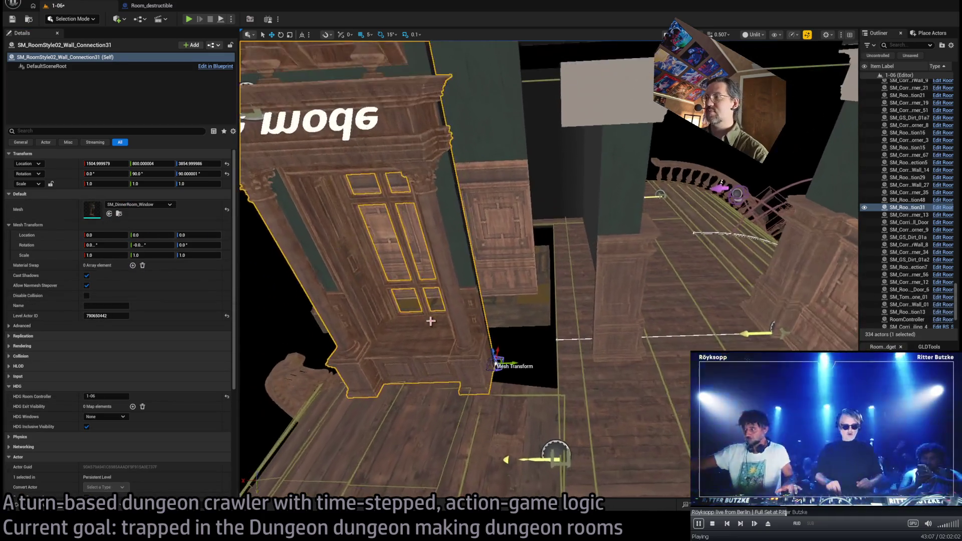
pyautogui.moveTo(496, 364)
pyautogui.mouseDown()
pyautogui.moveTo(588, 347)
pyautogui.moveTo(601, 356)
pyautogui.mouseUp()
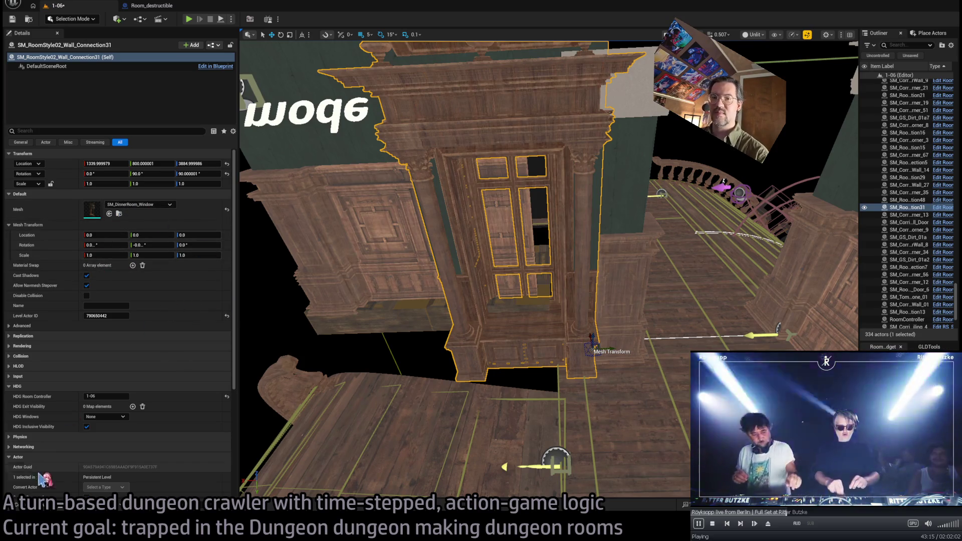
pyautogui.click(47, 509)
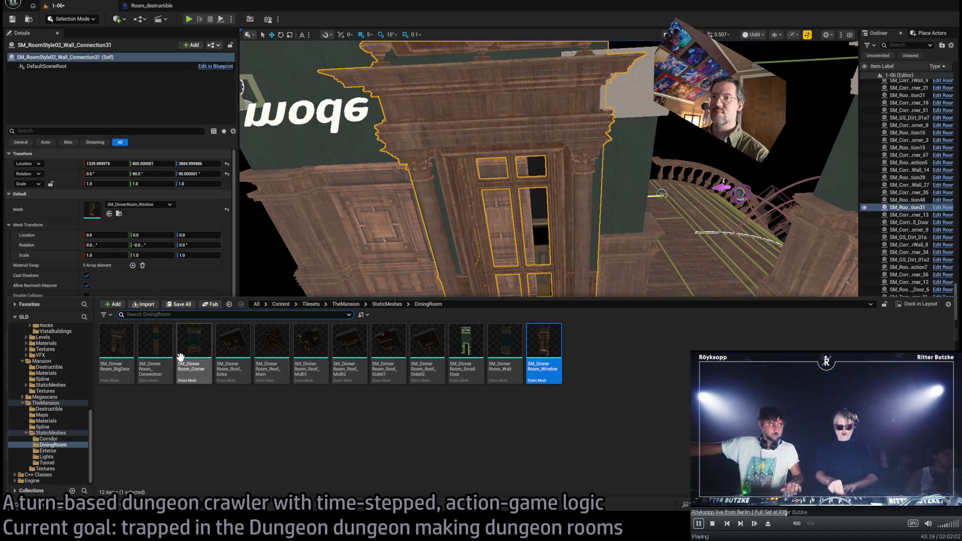
# Revert the window to the SM_DinnerRoom_Wall mesh and shift it 60 on X, slightly down, 30 on Y
pyautogui.rightClick(418, 240)
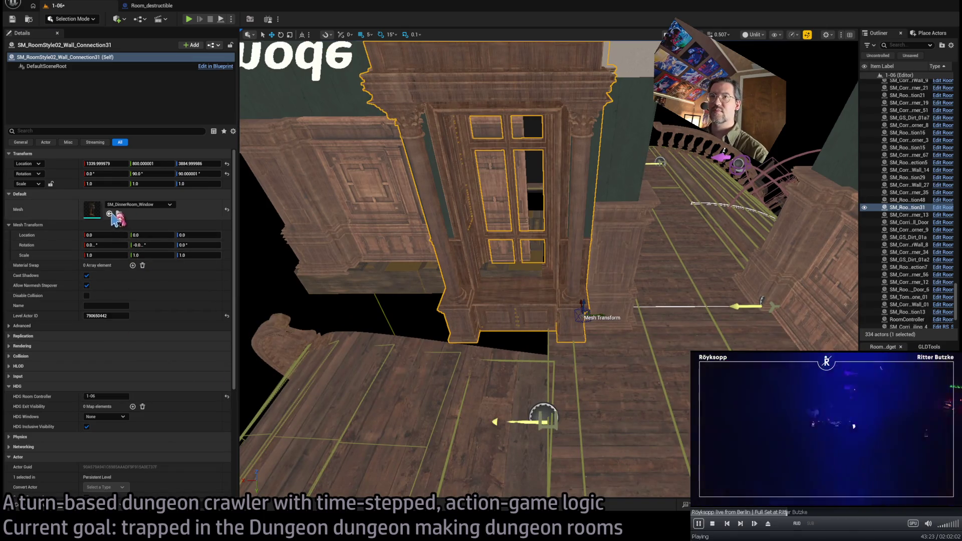
pyautogui.hotkey('ctrl', 'z')
pyautogui.moveTo(600, 318)
pyautogui.mouseDown()
pyautogui.moveTo(567, 317)
pyautogui.moveTo(593, 315)
pyautogui.moveTo(594, 305)
pyautogui.mouseUp()
pyautogui.moveTo(591, 414)
pyautogui.mouseDown()
pyautogui.moveTo(592, 427)
pyautogui.moveTo(560, 456)
pyautogui.moveTo(601, 451)
pyautogui.moveTo(605, 441)
pyautogui.moveTo(536, 470)
pyautogui.mouseUp()
pyautogui.moveTo(595, 190)
pyautogui.mouseDown()
pyautogui.moveTo(608, 151)
pyautogui.moveTo(580, 193)
pyautogui.moveTo(515, 157)
pyautogui.moveTo(597, 172)
pyautogui.moveTo(539, 348)
pyautogui.moveTo(561, 415)
pyautogui.moveTo(626, 393)
pyautogui.moveTo(560, 310)
pyautogui.moveTo(585, 361)
pyautogui.mouseUp()
pyautogui.moveTo(592, 420)
pyautogui.mouseDown()
pyautogui.moveTo(592, 432)
pyautogui.moveTo(488, 443)
pyautogui.mouseUp()
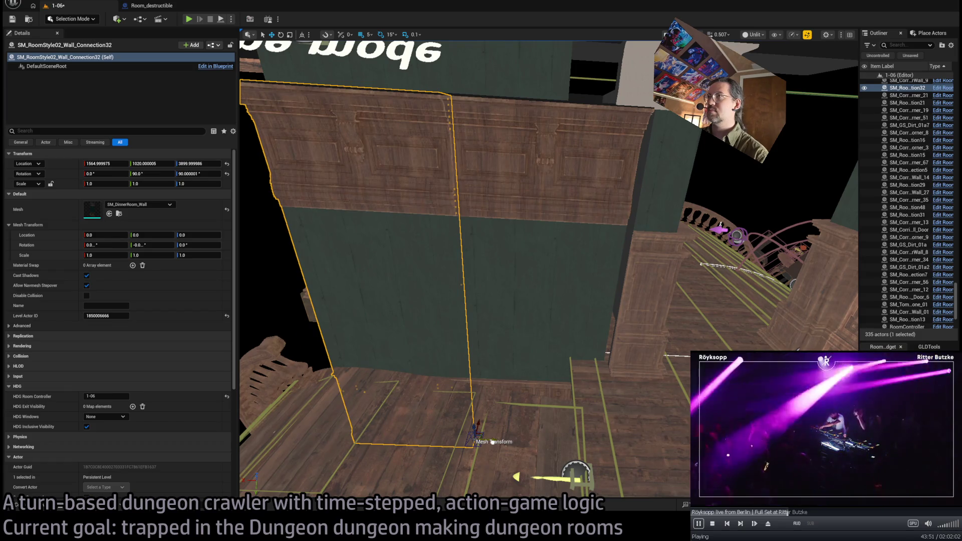
# Move Wall_Connection52 further along X and Alt-rotate a RoofEdge_Corner piece into a rotated copy
pyautogui.moveTo(489, 399); pyautogui.dragTo(295, 493)
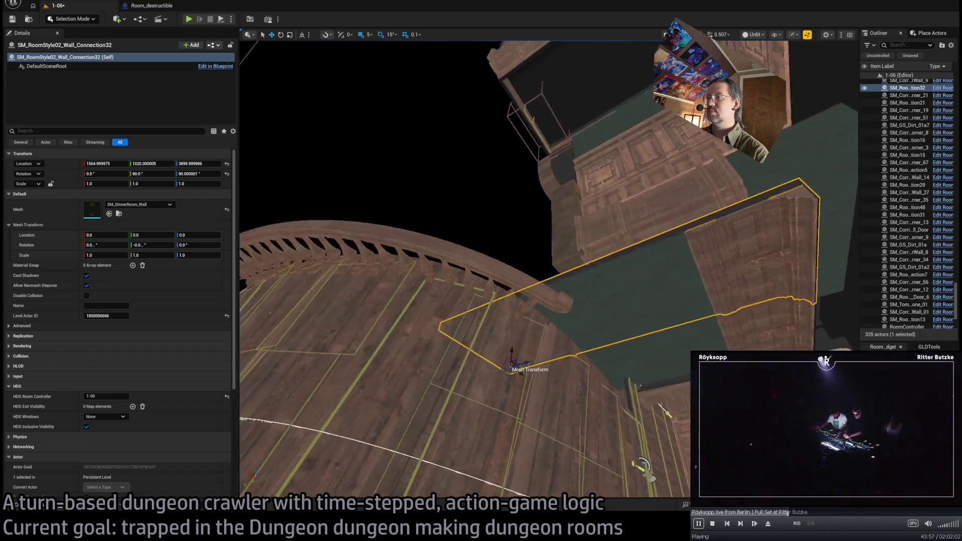
pyautogui.moveTo(596, 381); pyautogui.dragTo(504, 362)
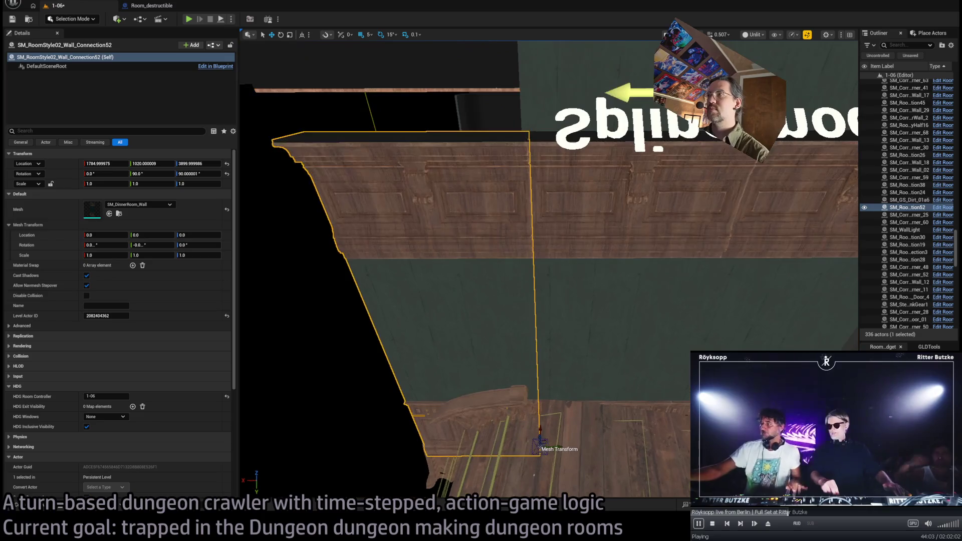
pyautogui.click(491, 320)
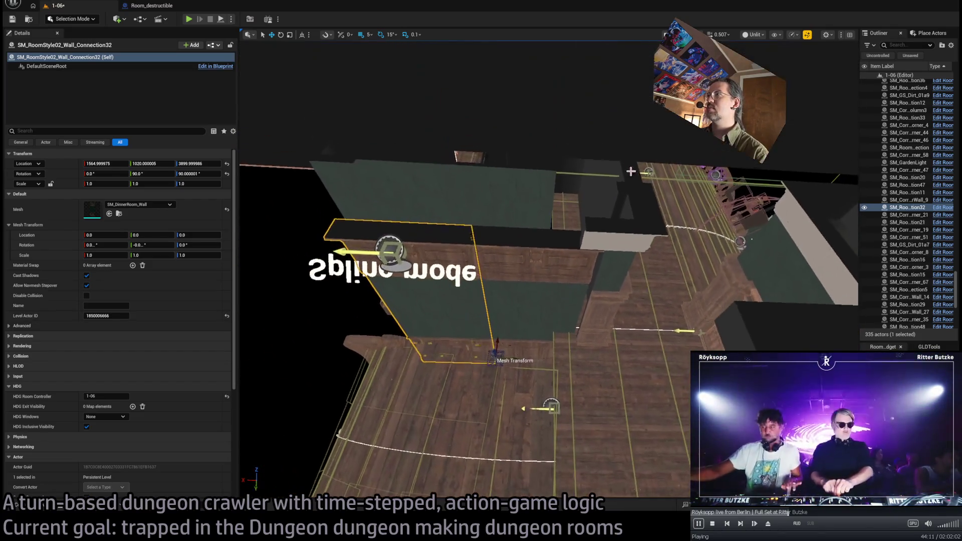
pyautogui.click(627, 178)
pyautogui.moveTo(630, 266); pyautogui.dragTo(632, 270)
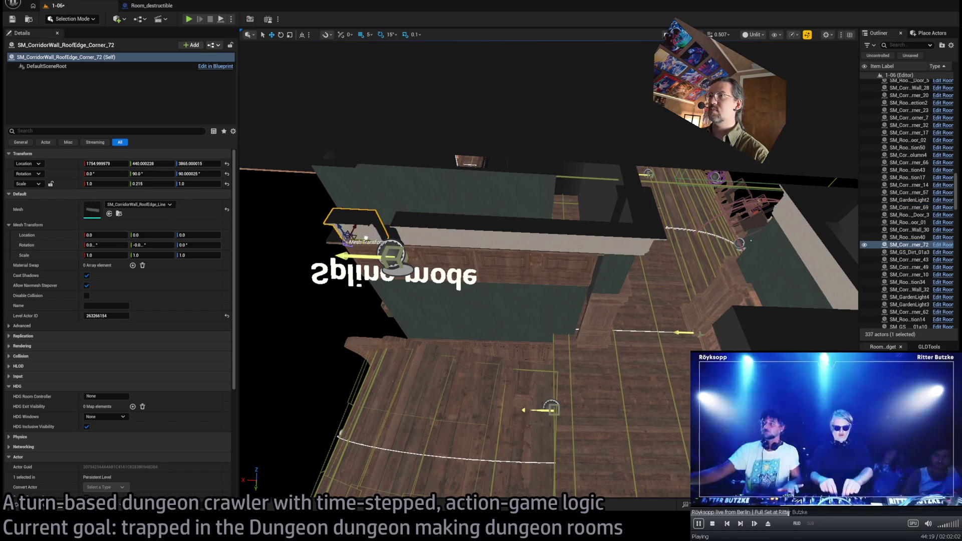
# Place another roof-edge corner copy at X 1765 on the corridor roof, then playtest level 1-06
pyautogui.moveTo(441, 262); pyautogui.dragTo(441, 262)
pyautogui.click(640, 323)
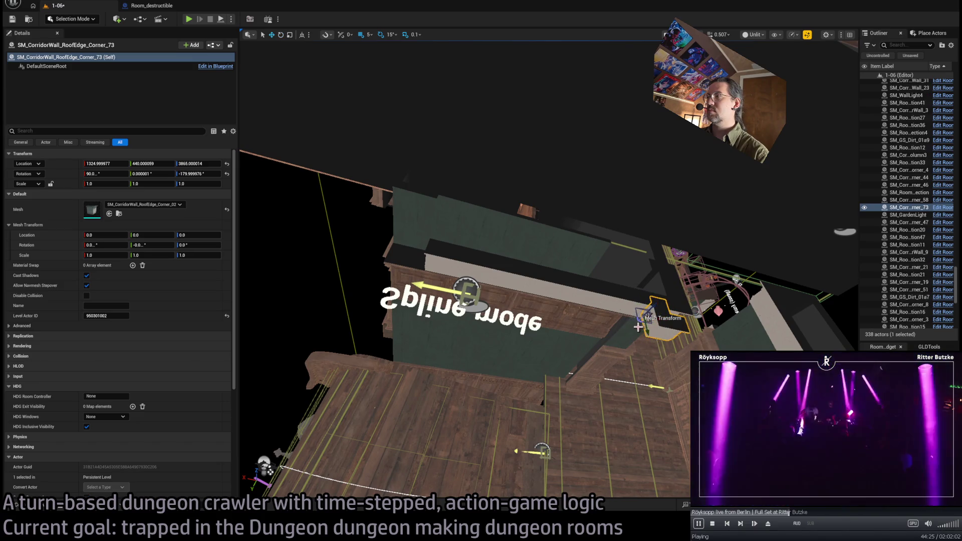
pyautogui.moveTo(441, 261); pyautogui.dragTo(423, 277)
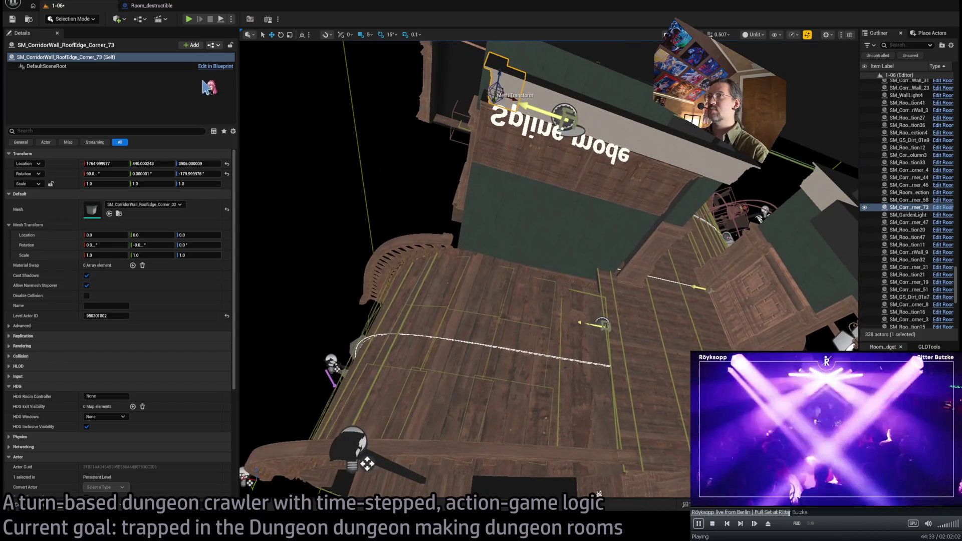
pyautogui.hotkey('alt', 'p')
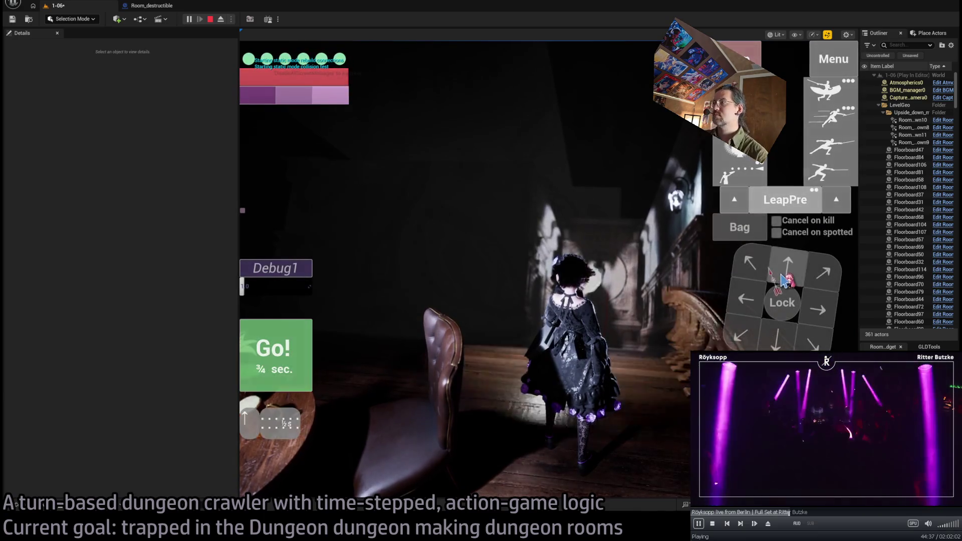
# Run three planned turns with Go!, then stop the playtest with Escape
pyautogui.click(281, 366)
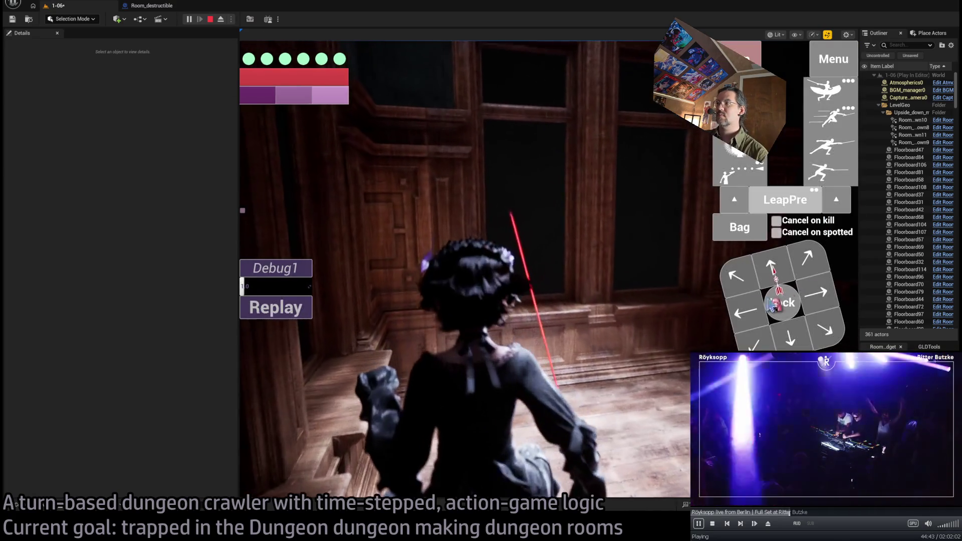
pyautogui.click(263, 362)
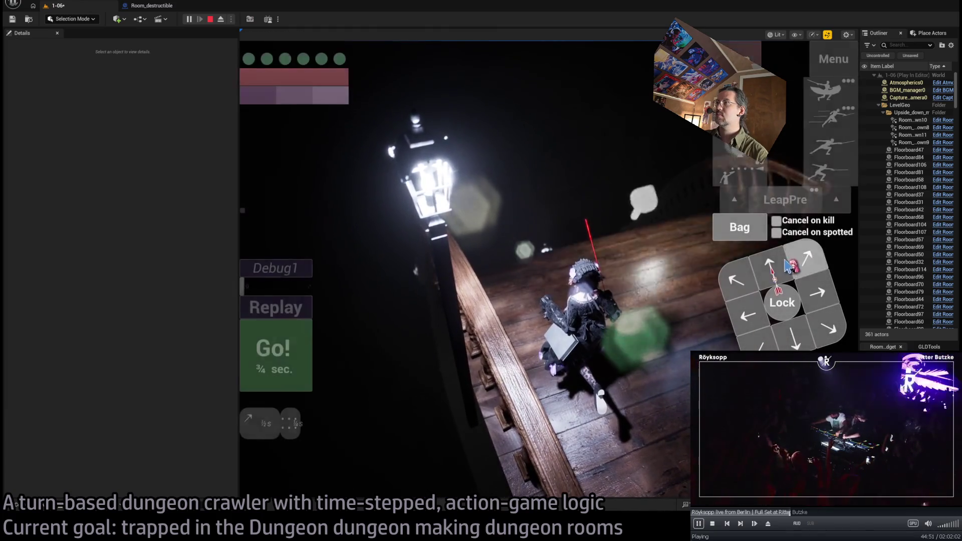
pyautogui.click(292, 333)
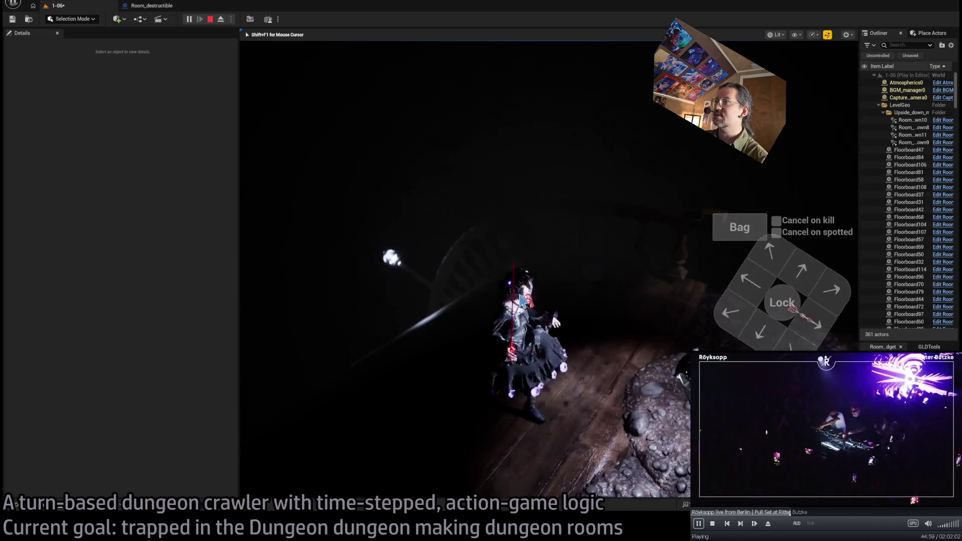
pyautogui.press('Escape')
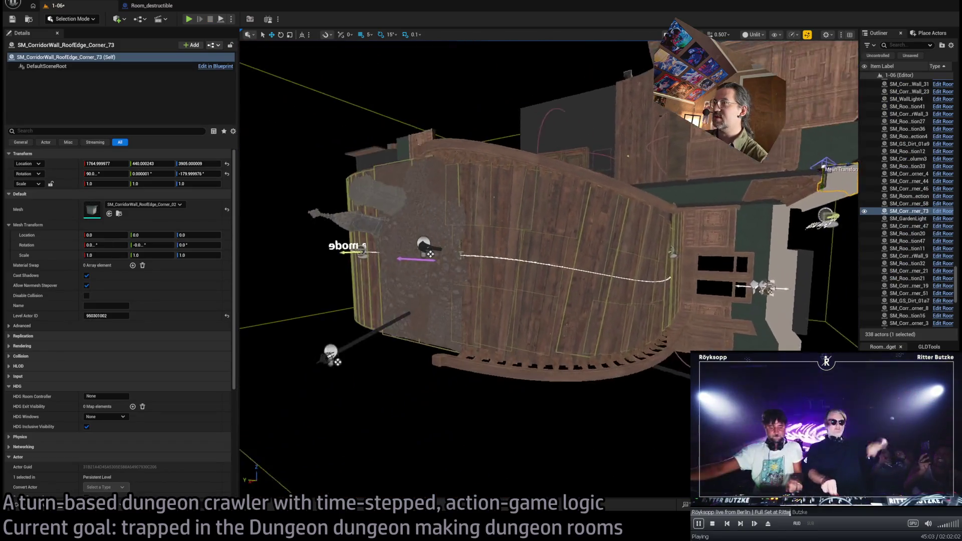
# Place SM_DinnerRoom_BigDoor from the dining-room meshes in the doorway and rotate it 45 degrees
pyautogui.click(39, 507)
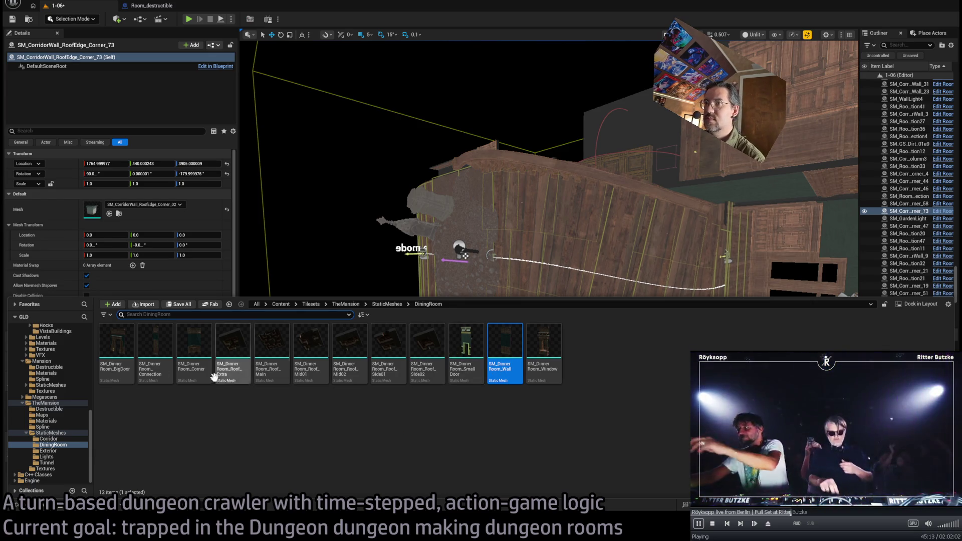
pyautogui.moveTo(117, 362)
pyautogui.mouseDown()
pyautogui.moveTo(576, 280)
pyautogui.moveTo(595, 303)
pyautogui.mouseUp()
pyautogui.moveTo(580, 300)
pyautogui.mouseDown()
pyautogui.moveTo(571, 288)
pyautogui.moveTo(590, 325)
pyautogui.mouseUp()
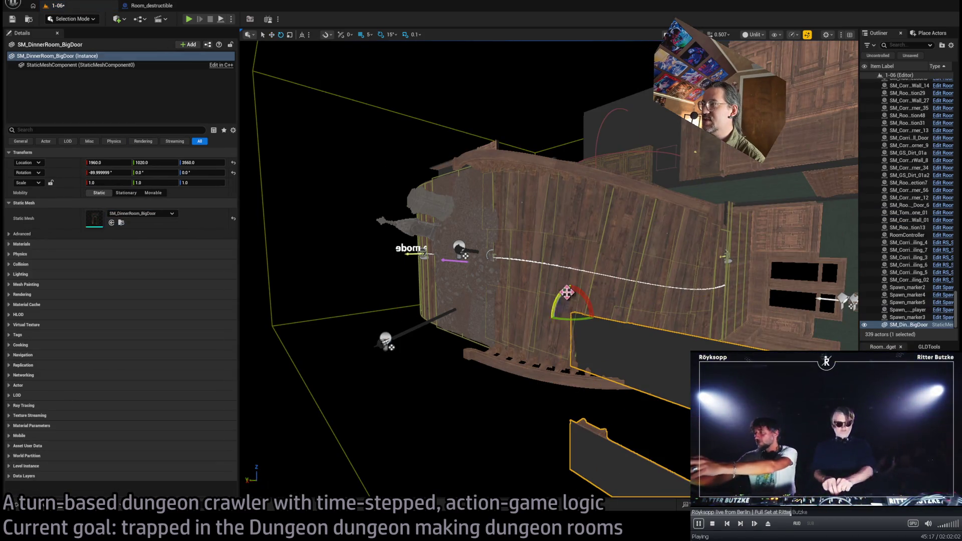
pyautogui.moveTo(566, 292); pyautogui.dragTo(576, 301)
pyautogui.press('f')
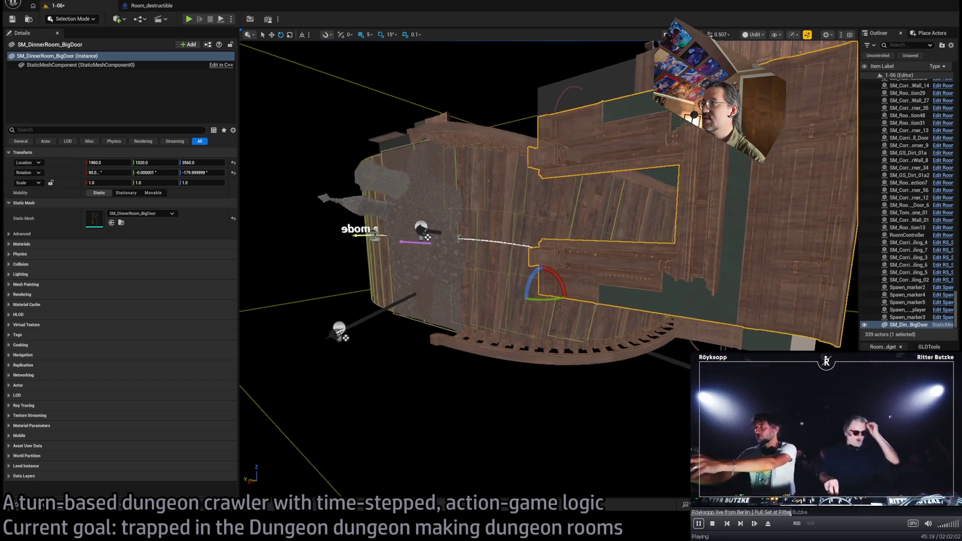
pyautogui.press('w')
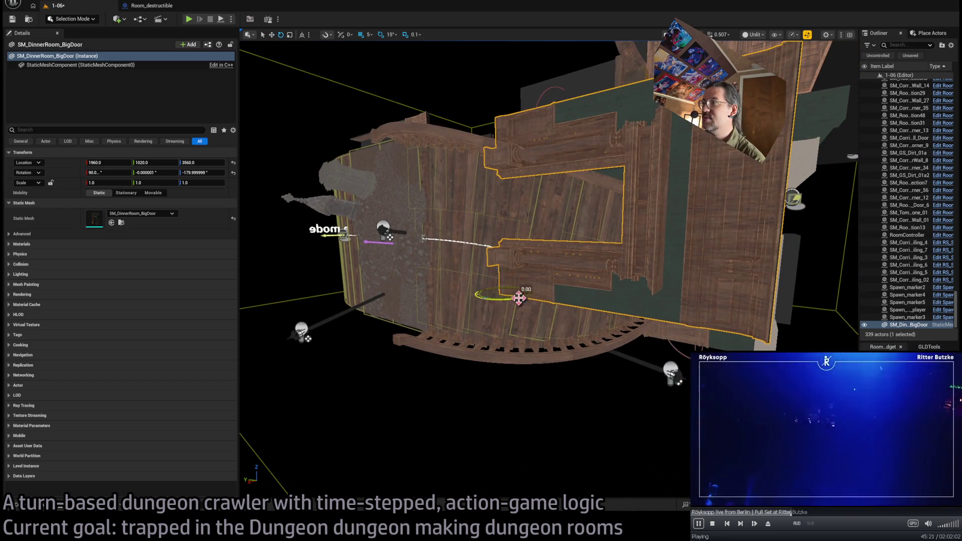
pyautogui.moveTo(519, 298); pyautogui.dragTo(531, 292)
pyautogui.press('f')
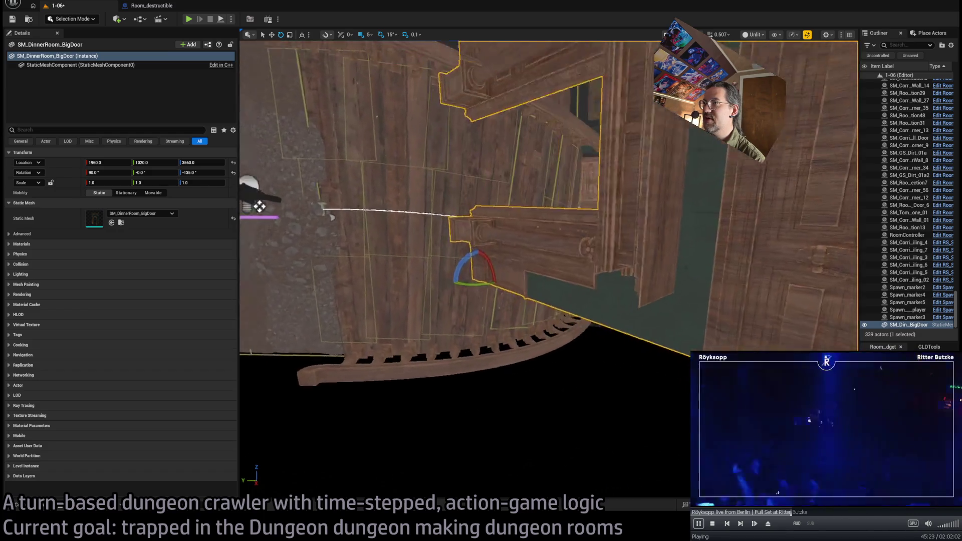
pyautogui.press('w')
# Duplicate the door as a second angled door, SM_DinnerRoom_BigDoor2
pyautogui.scroll(-5, 481, 287)
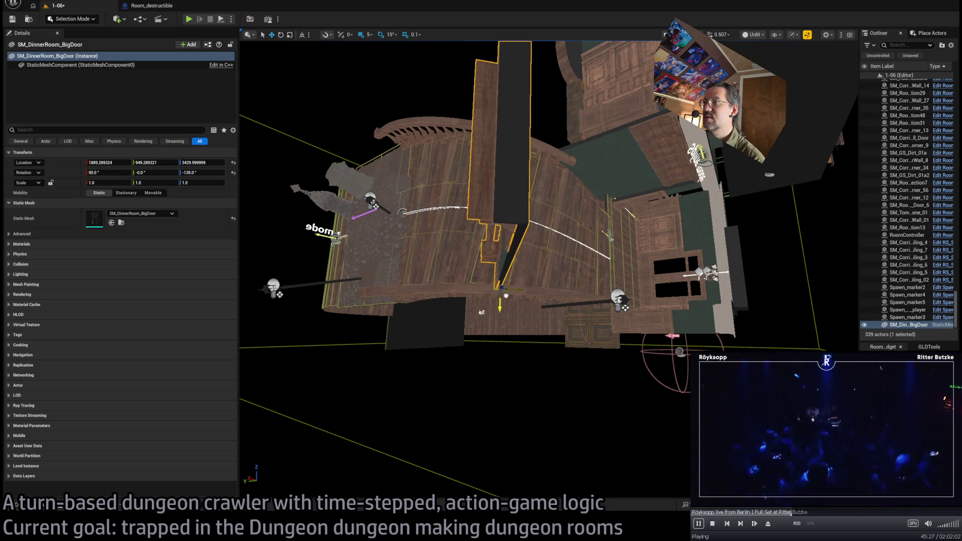
pyautogui.moveTo(506, 295); pyautogui.dragTo(506, 260)
pyautogui.scroll(4, 506, 261)
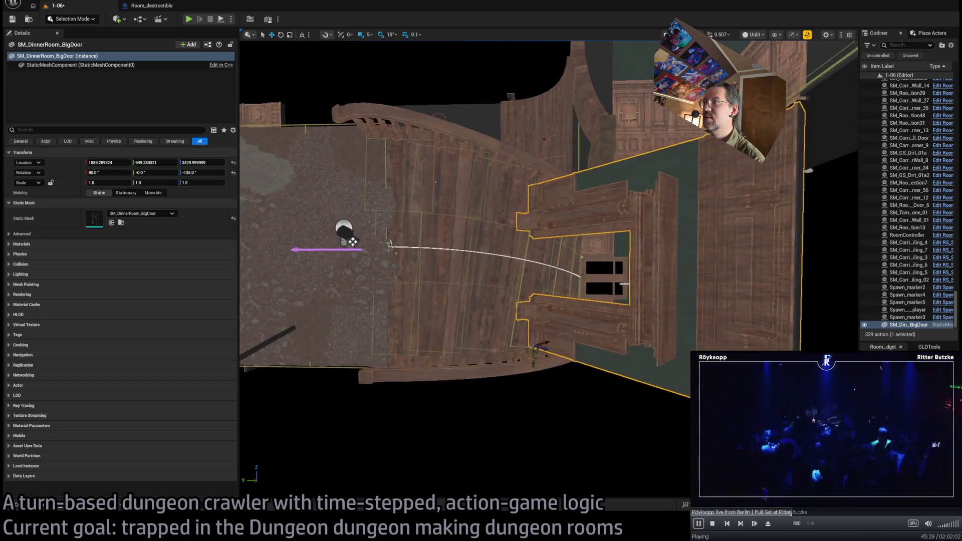
pyautogui.press('Right')
pyautogui.press('Right')
pyautogui.press('Right')
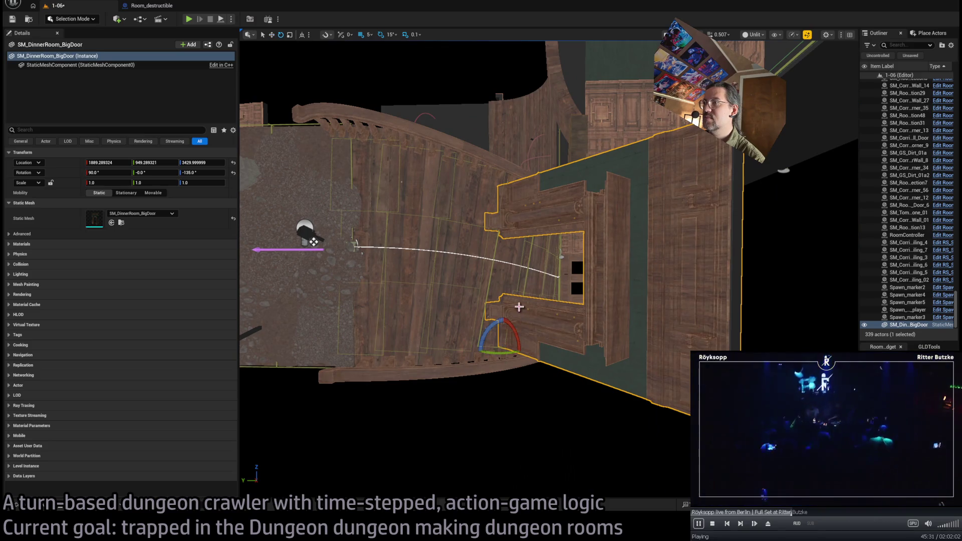
pyautogui.moveTo(519, 306); pyautogui.dragTo(519, 306)
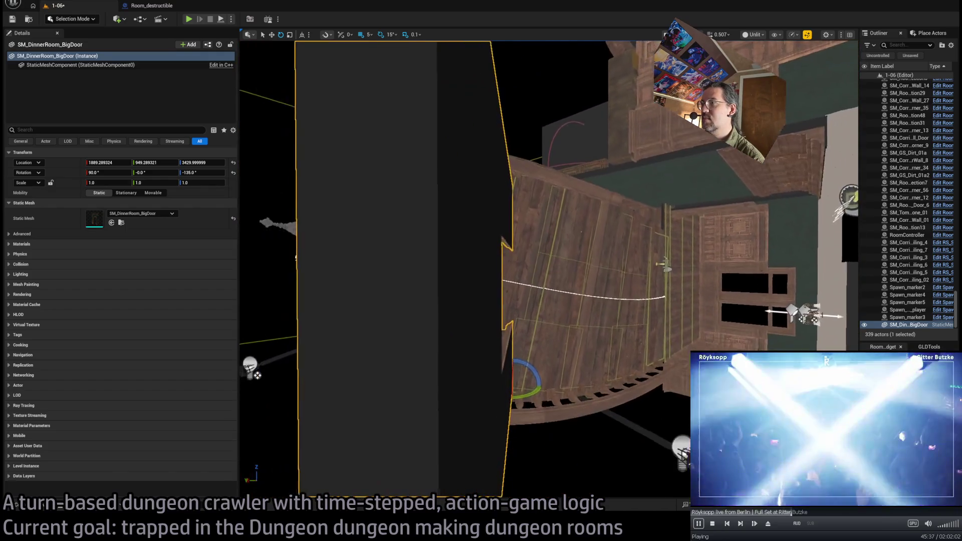
pyautogui.moveTo(534, 339); pyautogui.dragTo(534, 367)
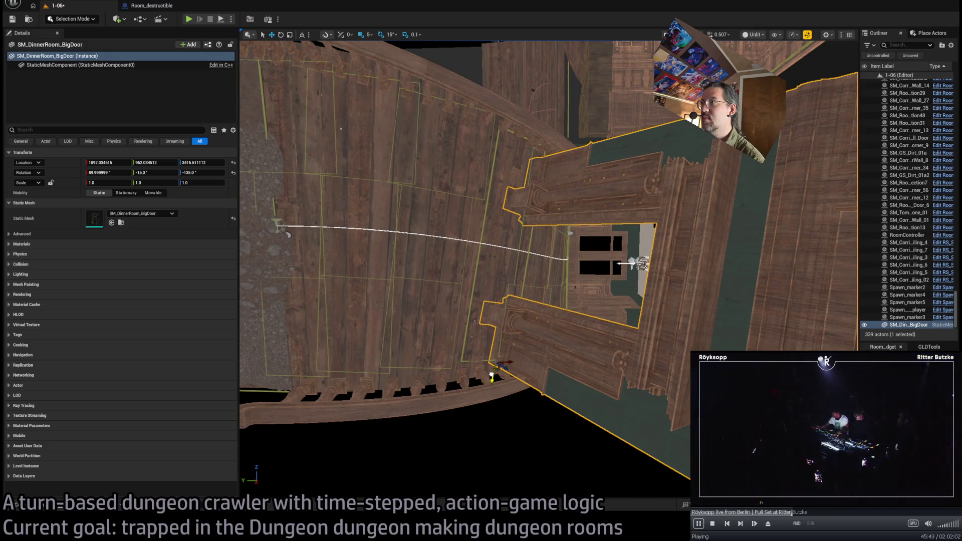
pyautogui.moveTo(534, 367); pyautogui.dragTo(535, 367)
pyautogui.keyDown('alt'); pyautogui.moveTo(465, 345); pyautogui.dragTo(465, 345); pyautogui.keyUp('alt')
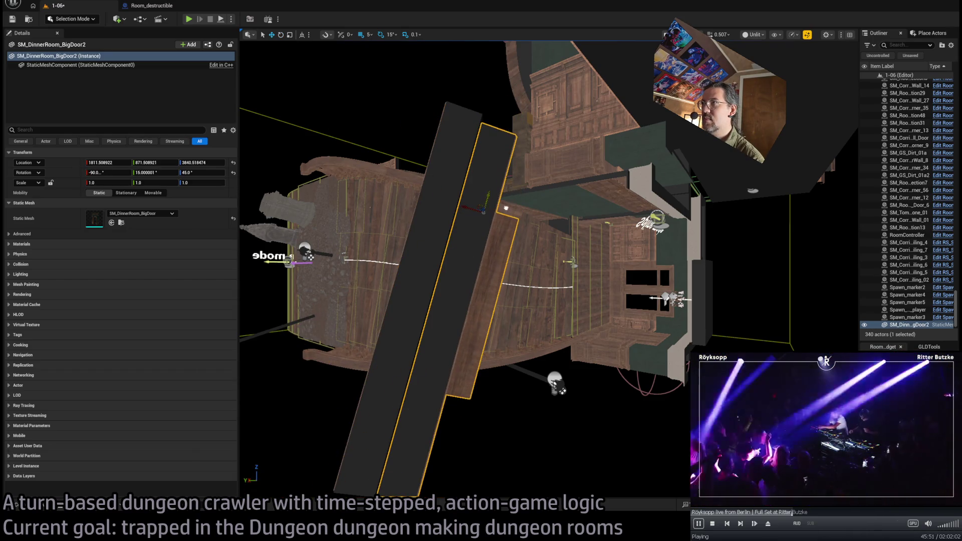
# Inspect both doors from underneath, select the first, and start a level 1-06 playtest
pyautogui.moveTo(540, 273); pyautogui.dragTo(540, 273)
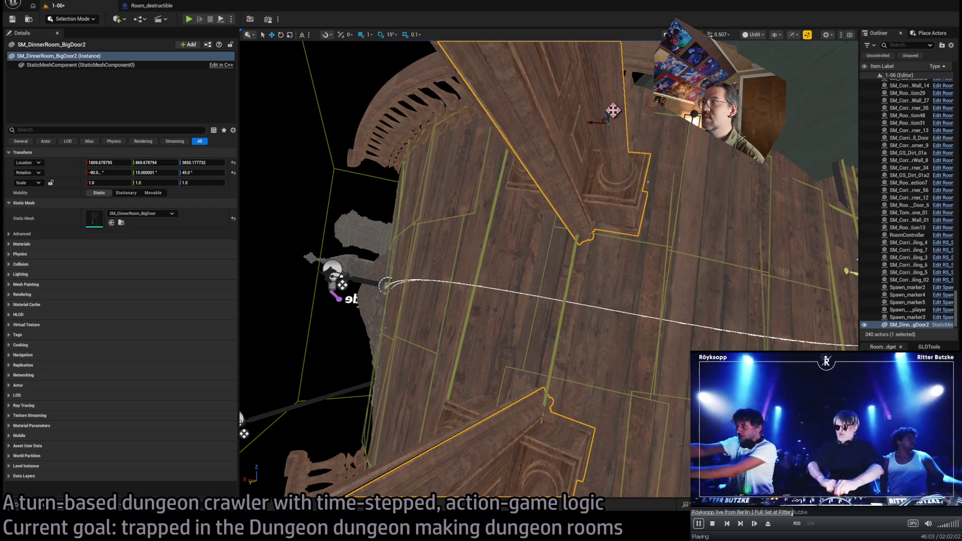
pyautogui.moveTo(540, 273); pyautogui.dragTo(521, 167)
pyautogui.keyDown('ctrl'); pyautogui.click(530, 178); pyautogui.keyUp('ctrl')
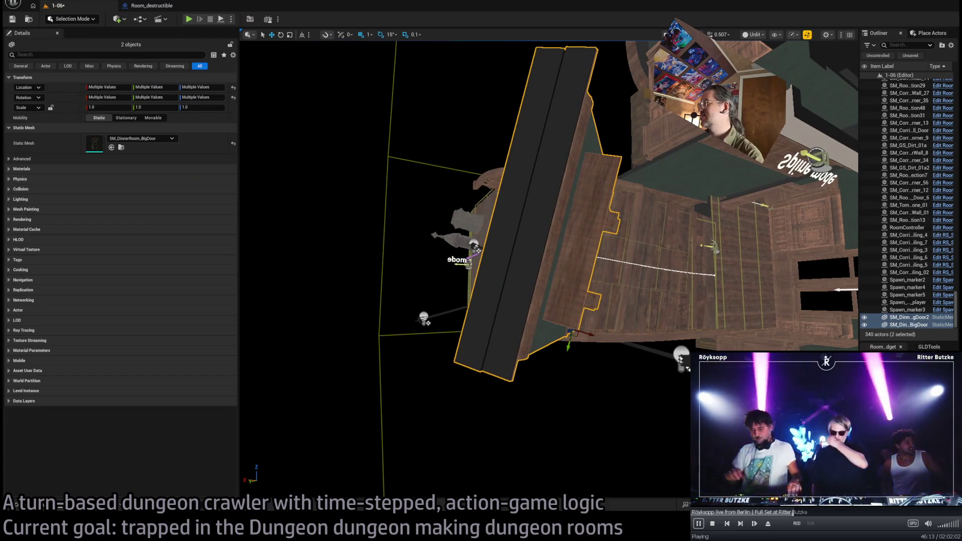
pyautogui.click(190, 20)
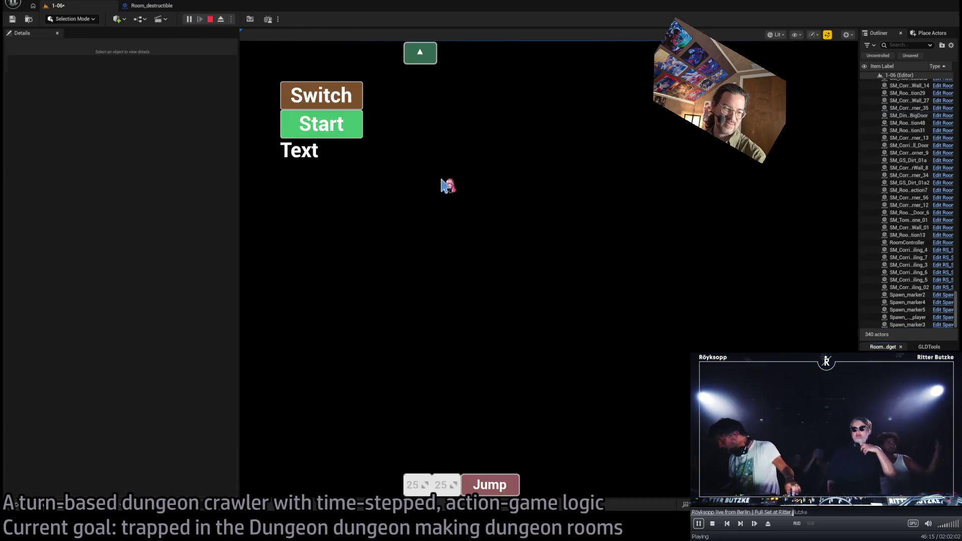
# Restart the 1-06 playtest, run one turn with Go!, then end the session
pyautogui.press('Escape')
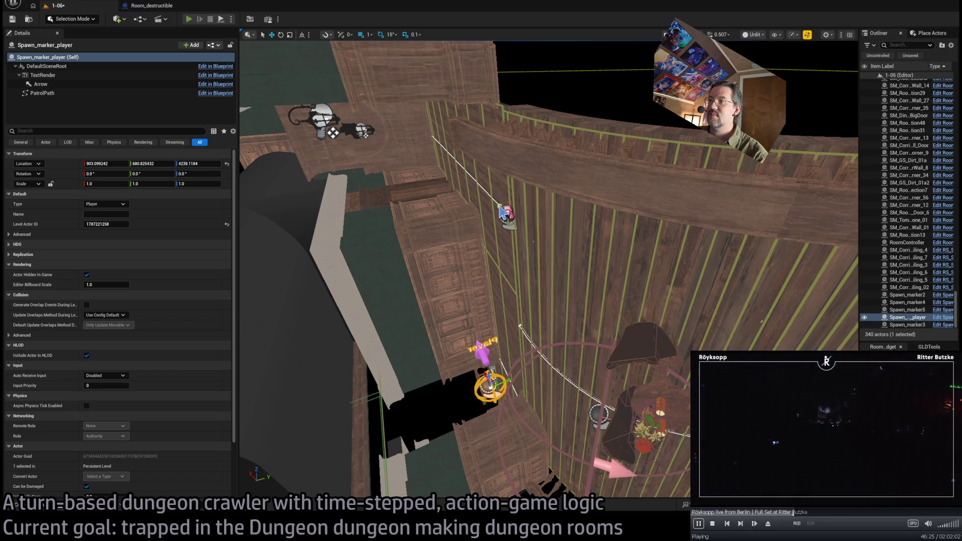
pyautogui.hotkey('alt', 'p')
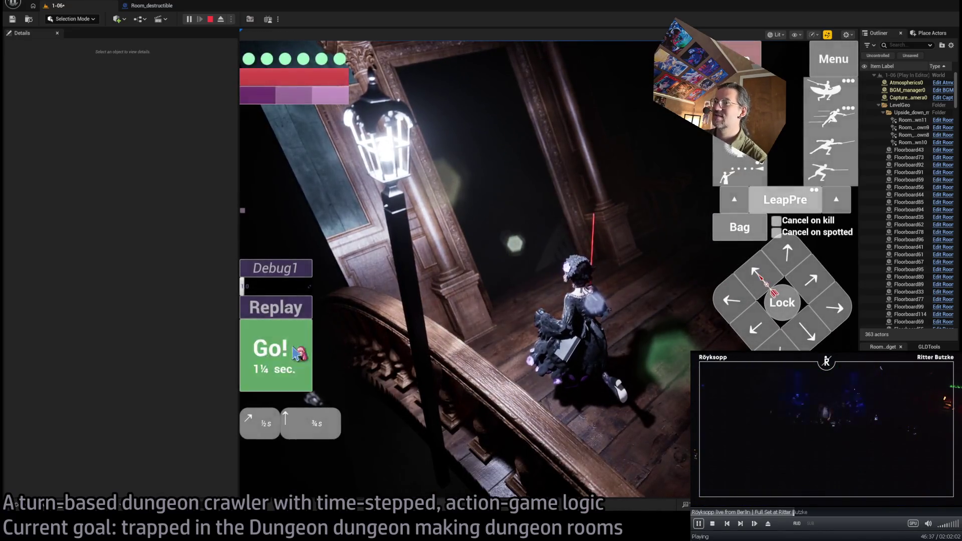
pyautogui.click(299, 354)
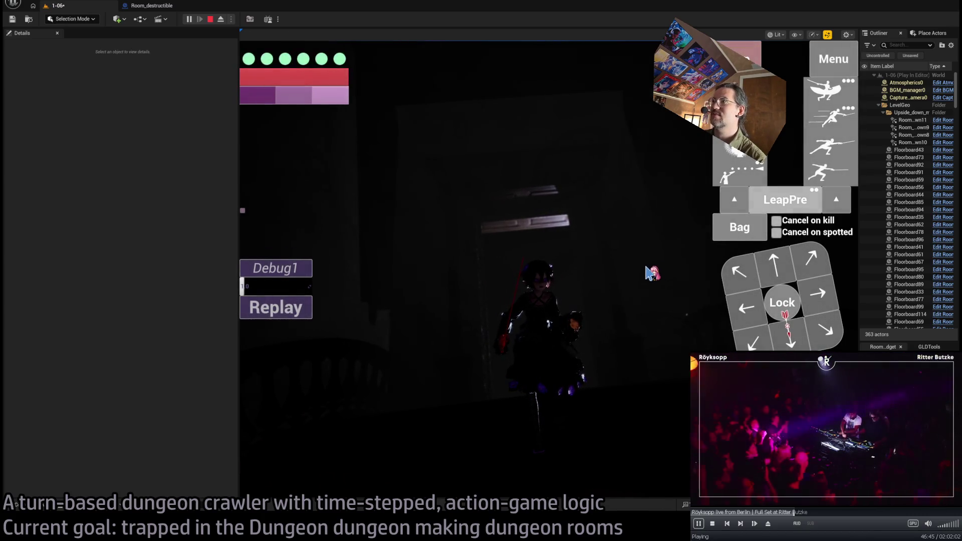
pyautogui.press('Escape')
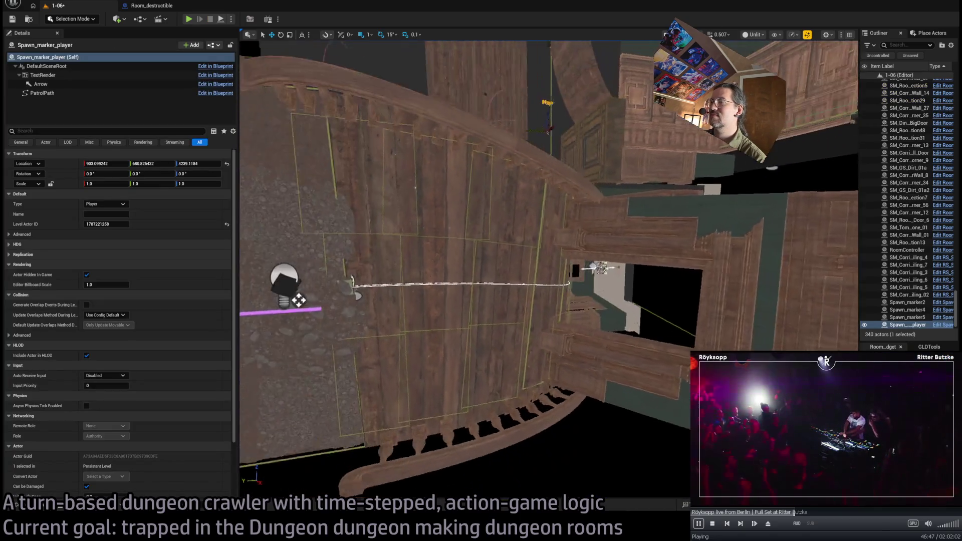
# Select both BigDoor pieces, lower them slightly to Z about 3424.57, then reselect only the first
pyautogui.scroll(5, 470, 271)
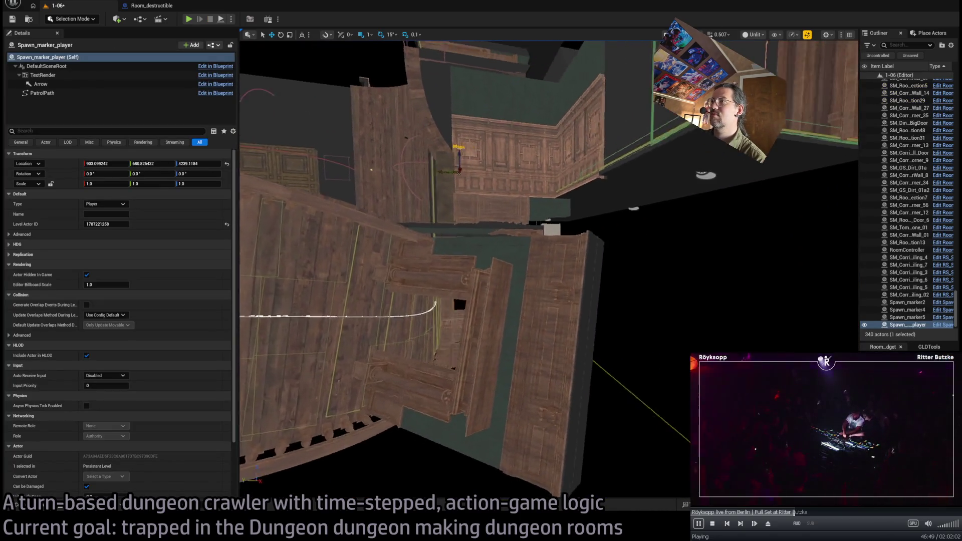
pyautogui.scroll(3, 466, 270)
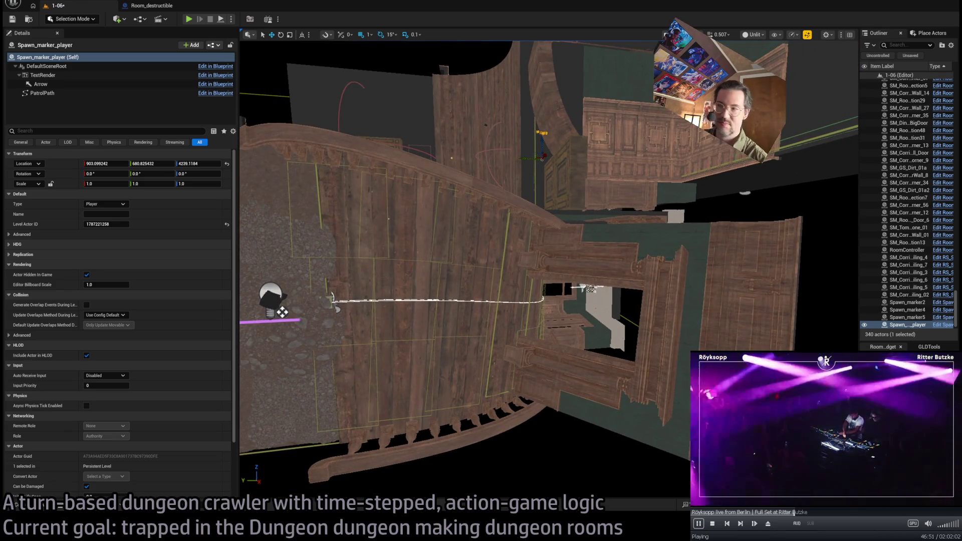
pyautogui.scroll(2, 466, 270)
pyautogui.scroll(3, 679, 271)
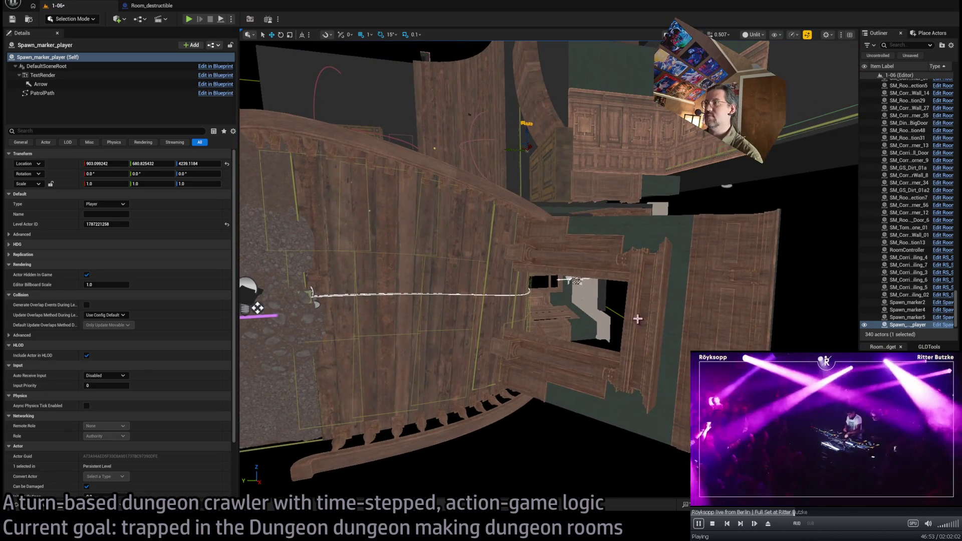
pyautogui.scroll(8, 631, 319)
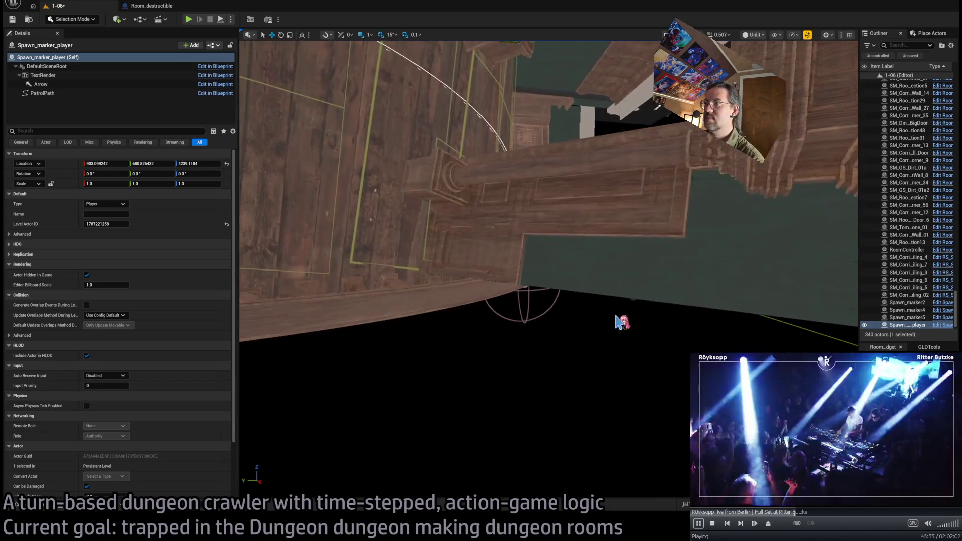
pyautogui.click(547, 249)
pyautogui.scroll(5, 397, 286)
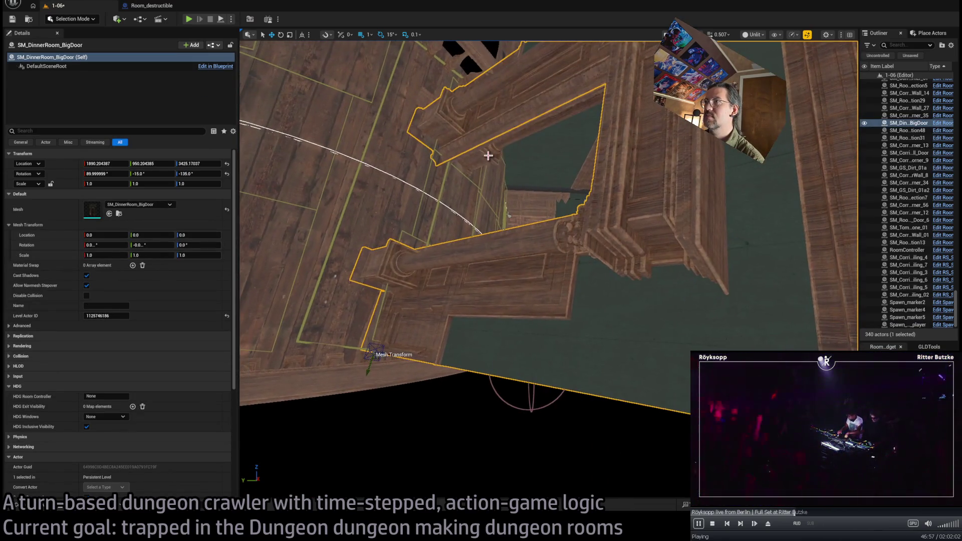
pyautogui.keyDown('ctrl'); pyautogui.click(488, 156); pyautogui.keyUp('ctrl')
pyautogui.scroll(-2, 502, 170)
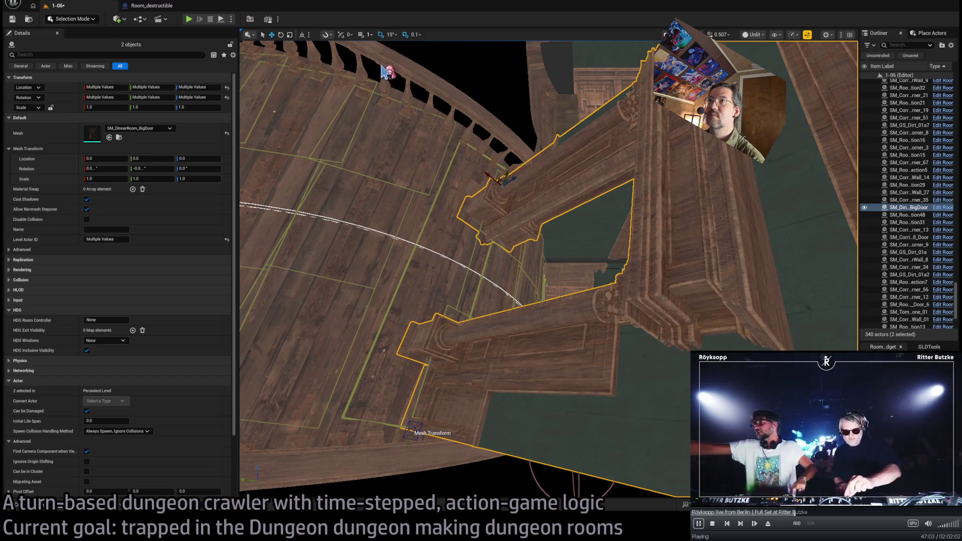
pyautogui.moveTo(508, 173)
pyautogui.mouseDown()
pyautogui.moveTo(521, 211)
pyautogui.moveTo(516, 231)
pyautogui.moveTo(532, 162)
pyautogui.moveTo(512, 173)
pyautogui.moveTo(494, 134)
pyautogui.mouseUp()
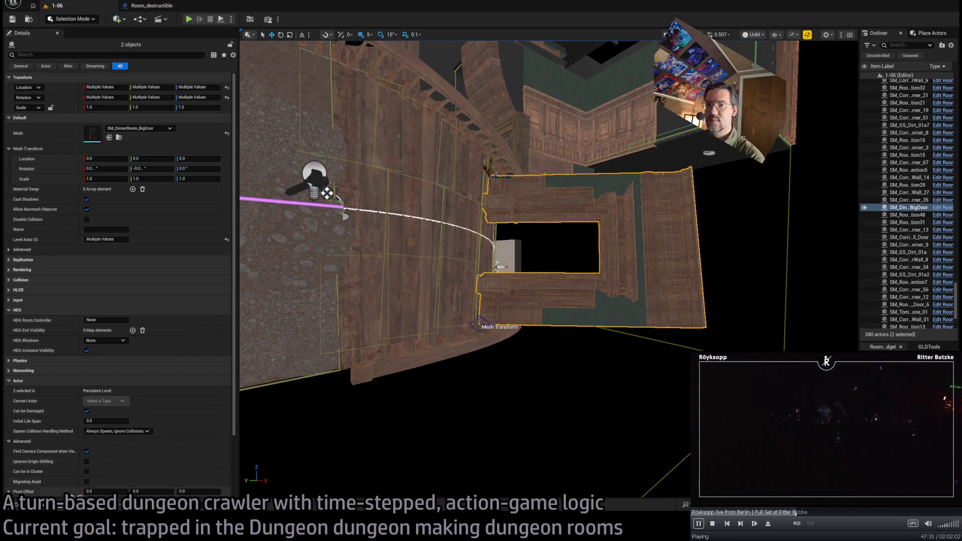
pyautogui.click(51, 509)
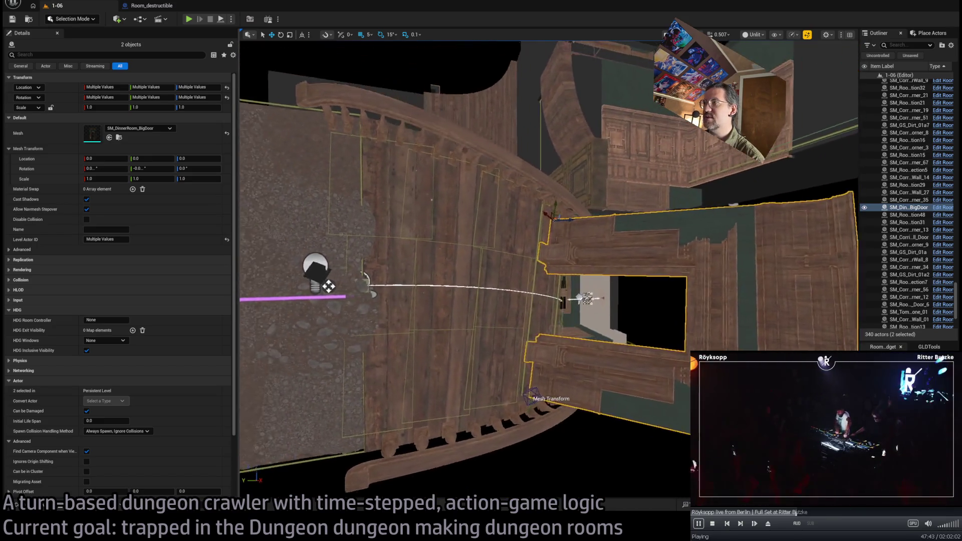
pyautogui.click(576, 343)
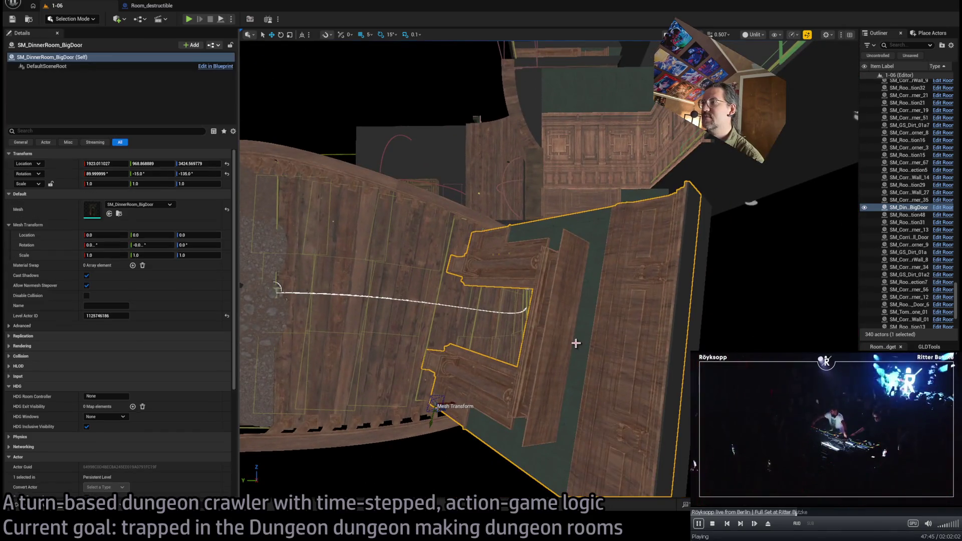
# Duplicate the big door as BigDoor3, swap its mesh to SM_WallLight, and move it onto the wall
pyautogui.moveTo(455, 401); pyautogui.dragTo(437, 401)
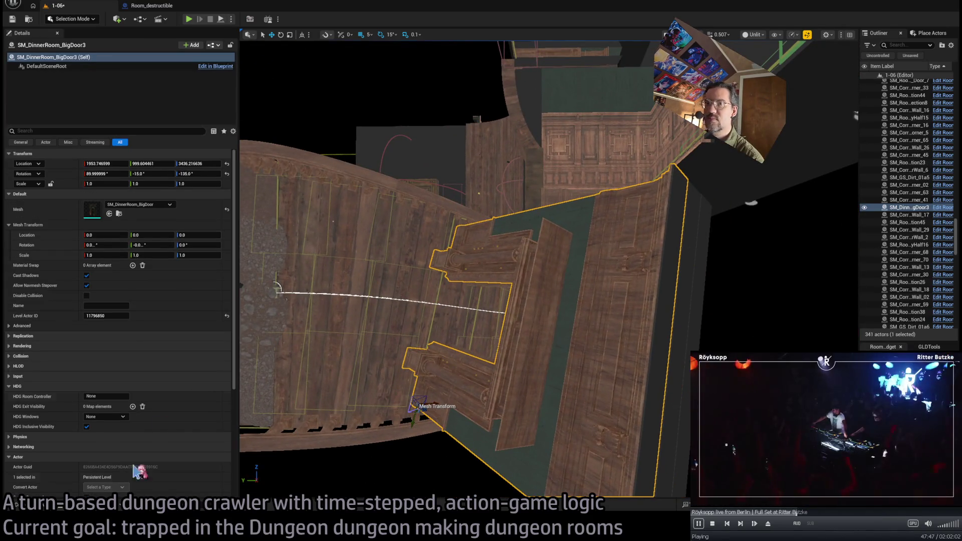
pyautogui.hotkey('ctrl', 'space')
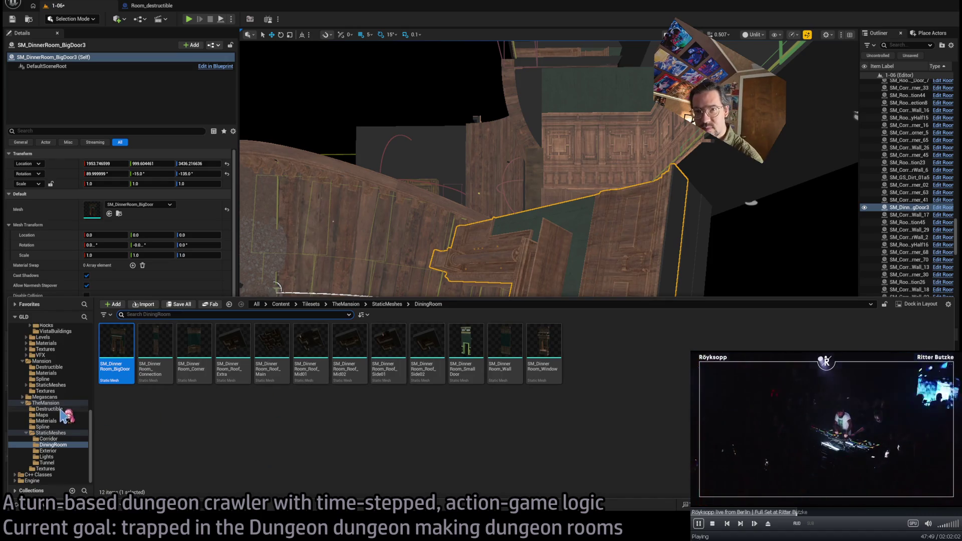
pyautogui.click(64, 456)
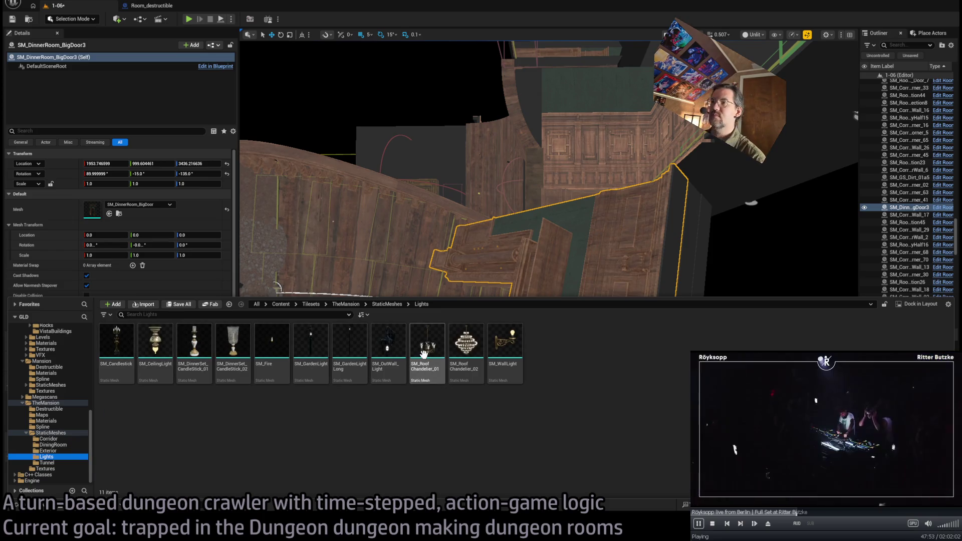
pyautogui.hotkey('ctrl', 'space')
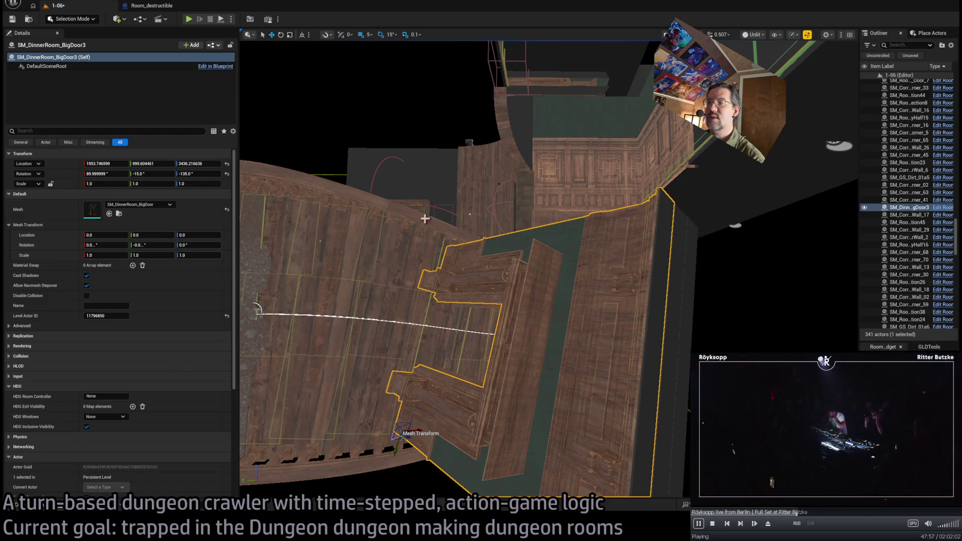
pyautogui.click(118, 213)
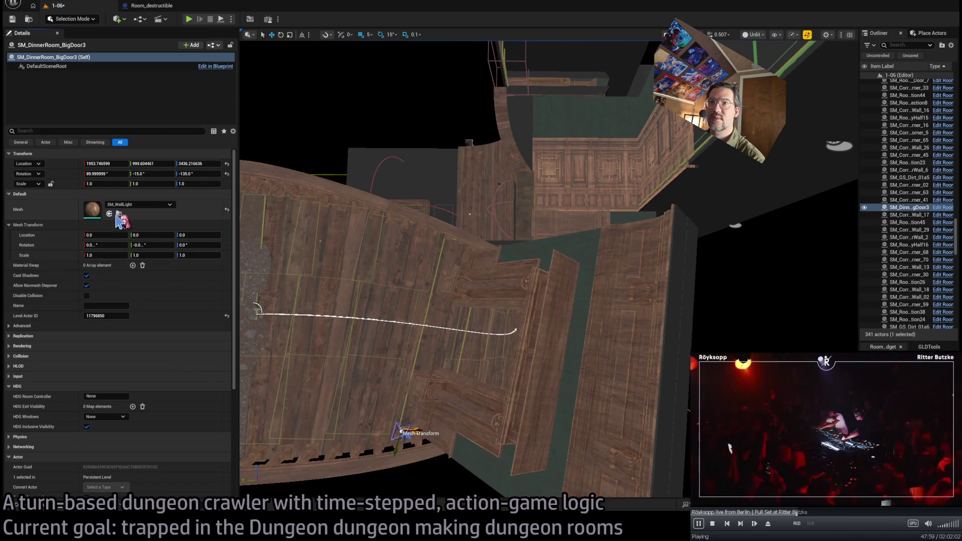
pyautogui.scroll(-2, 429, 443)
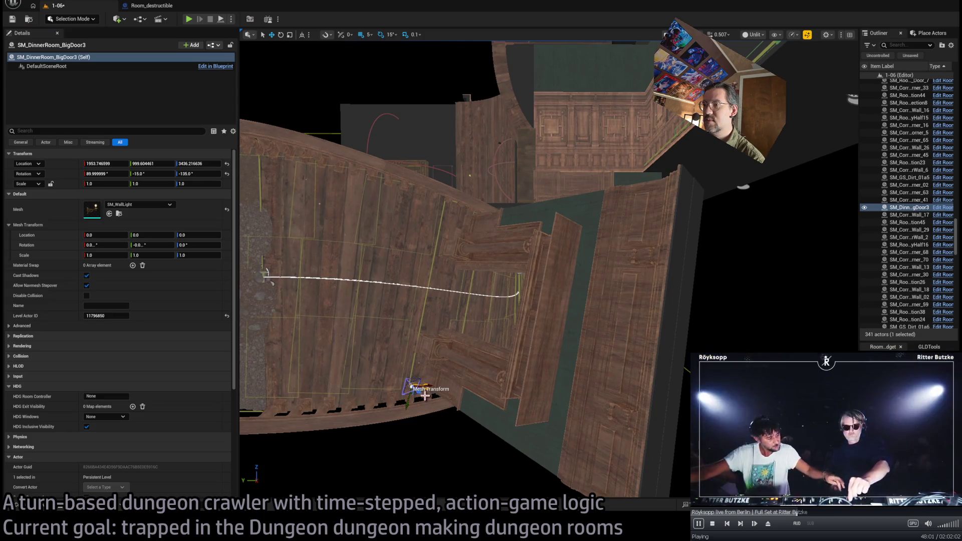
pyautogui.scroll(5, 453, 224)
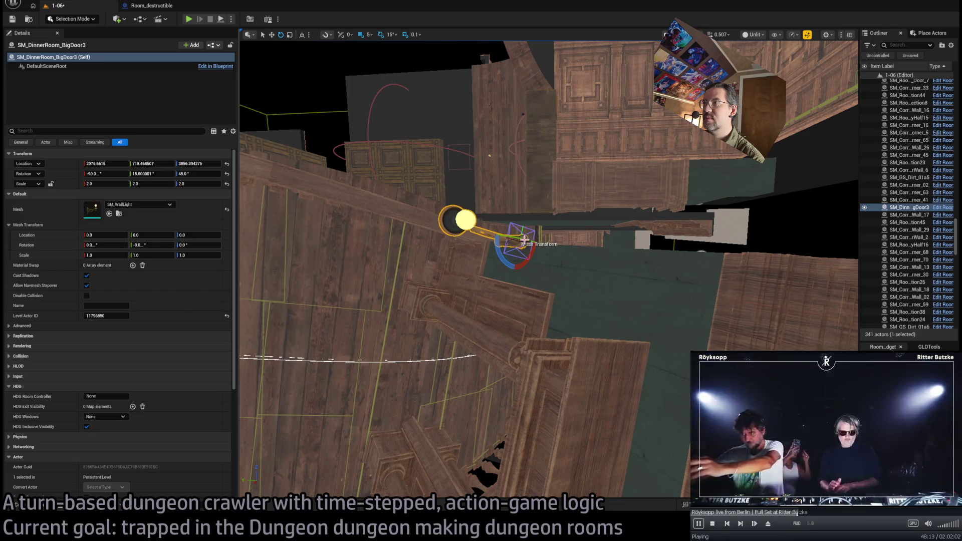
pyautogui.moveTo(524, 244)
pyautogui.mouseDown()
pyautogui.moveTo(514, 268)
pyautogui.moveTo(495, 256)
pyautogui.mouseUp()
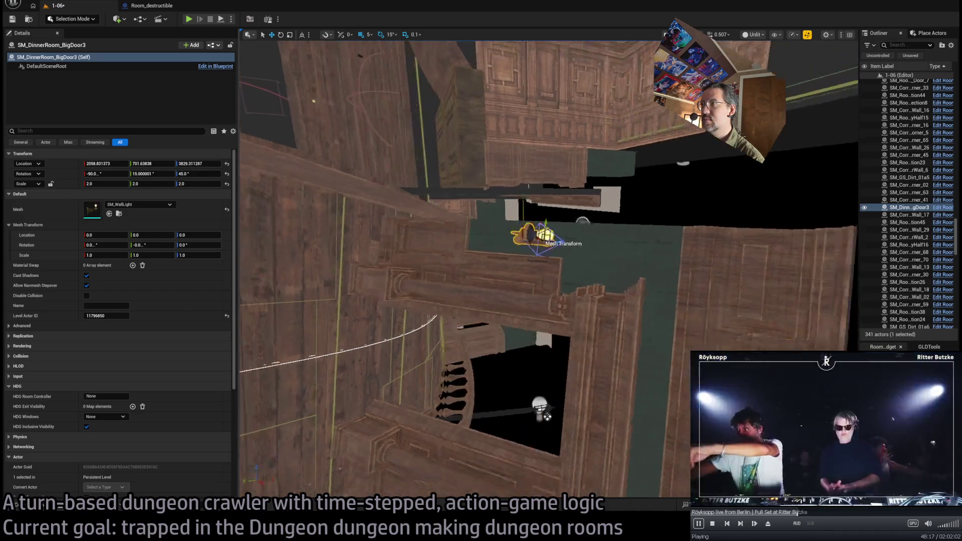
# In Lit view, move Room_PointLight7 over and up to the wall lamp's height
pyautogui.press('f')
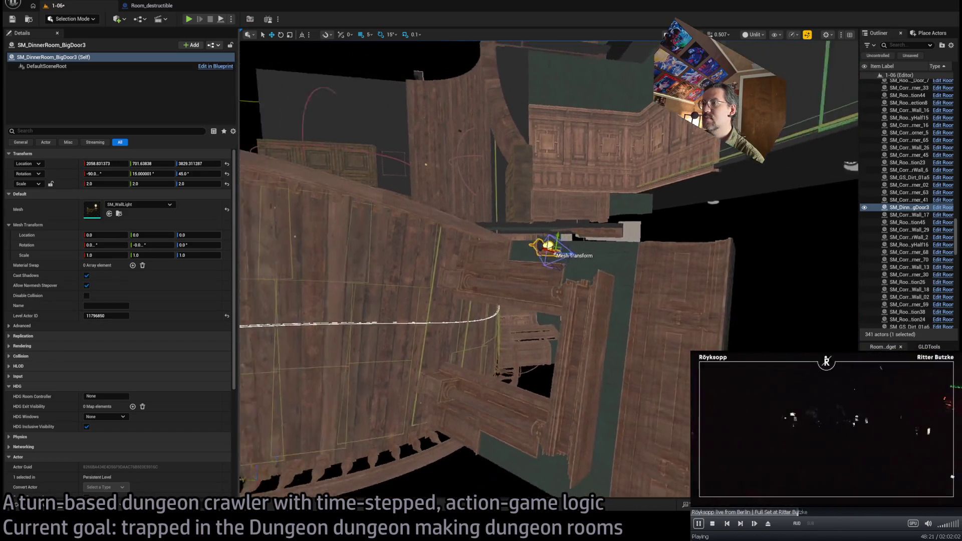
pyautogui.press('f')
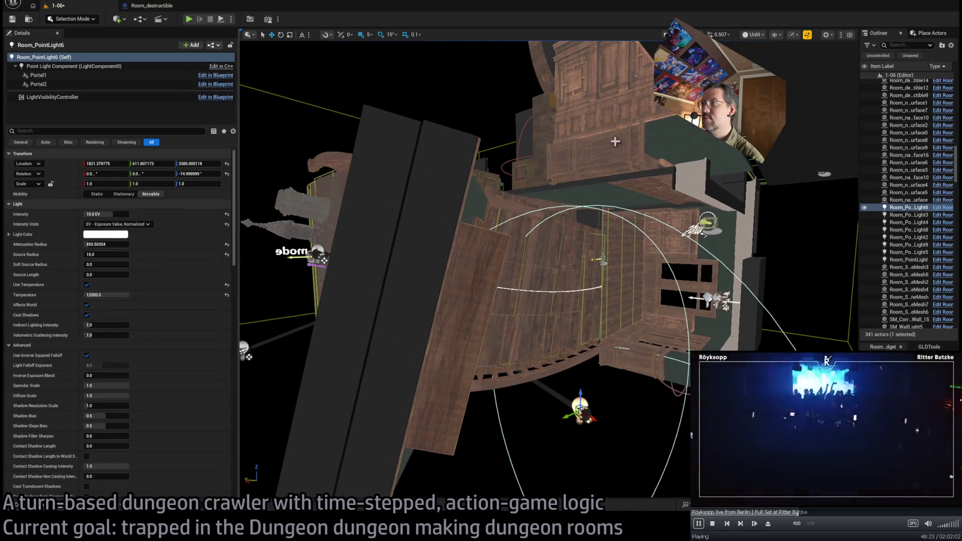
pyautogui.hotkey('alt', '4')
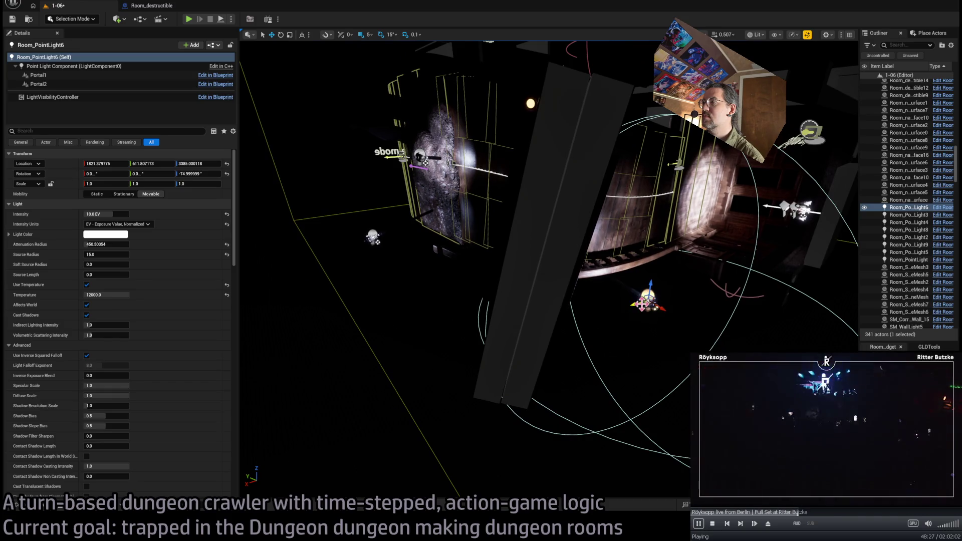
pyautogui.moveTo(425, 163)
pyautogui.mouseDown()
pyautogui.moveTo(436, 323)
pyautogui.moveTo(281, 353)
pyautogui.mouseUp()
pyautogui.moveTo(583, 401)
pyautogui.mouseDown()
pyautogui.moveTo(585, 221)
pyautogui.moveTo(616, 278)
pyautogui.moveTo(523, 348)
pyautogui.moveTo(499, 308)
pyautogui.moveTo(576, 263)
pyautogui.moveTo(521, 282)
pyautogui.moveTo(530, 289)
pyautogui.mouseUp()
# Turn off Cast Shadows on the wall lamp
pyautogui.click(495, 273)
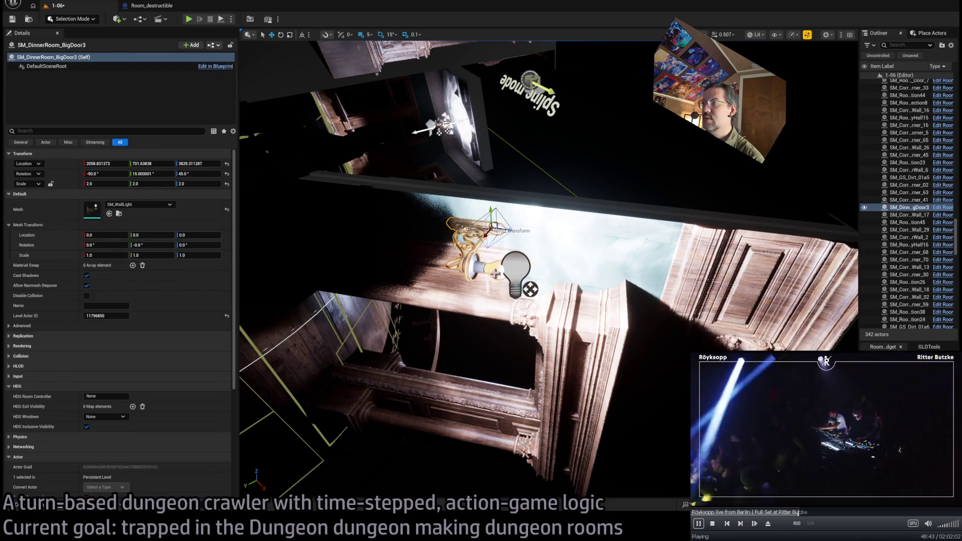
pyautogui.click(87, 275)
pyautogui.moveTo(430, 272); pyautogui.dragTo(446, 312)
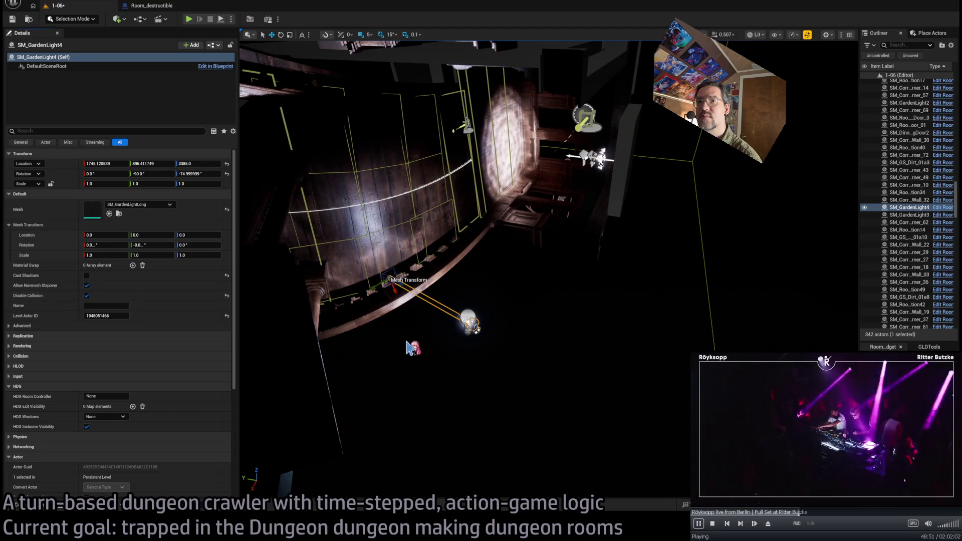
pyautogui.moveTo(446, 313); pyautogui.dragTo(356, 327)
# Shrink Room_PointLight7's attenuation radius to about 260.2 and start a playtest
pyautogui.click(549, 315)
pyautogui.moveTo(548, 315)
pyautogui.mouseDown()
pyautogui.moveTo(554, 301)
pyautogui.moveTo(531, 293)
pyautogui.moveTo(551, 301)
pyautogui.moveTo(543, 279)
pyautogui.moveTo(559, 288)
pyautogui.mouseUp()
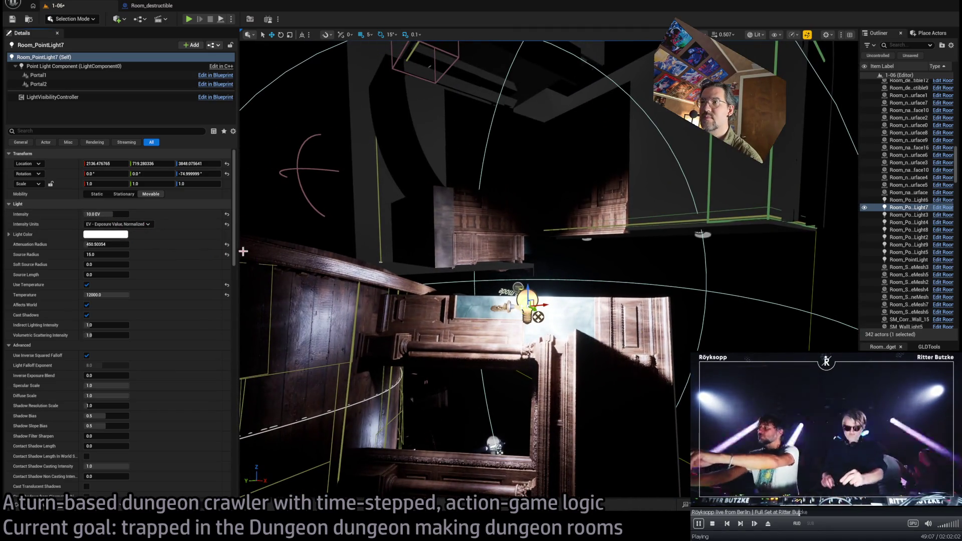
pyautogui.moveTo(114, 244); pyautogui.dragTo(95, 244)
pyautogui.write('9')
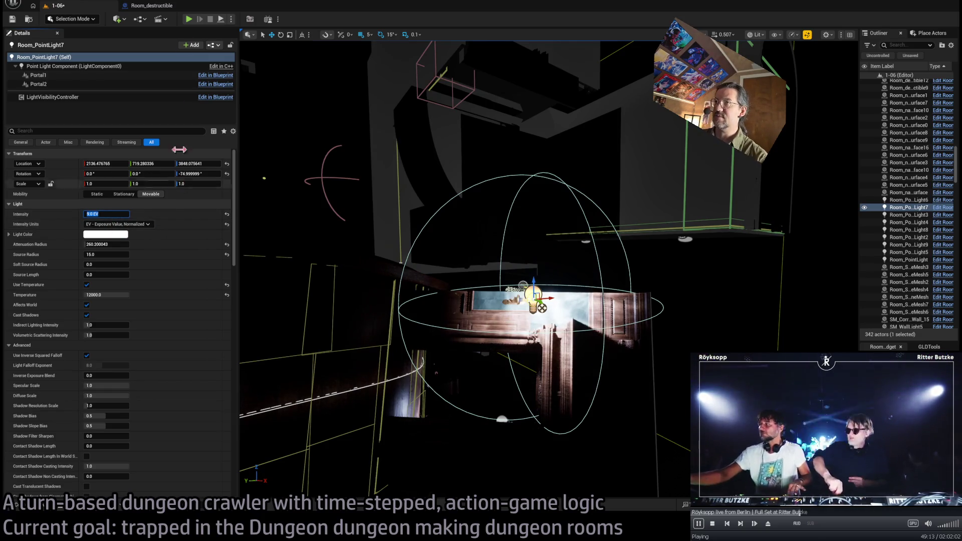
pyautogui.click(190, 20)
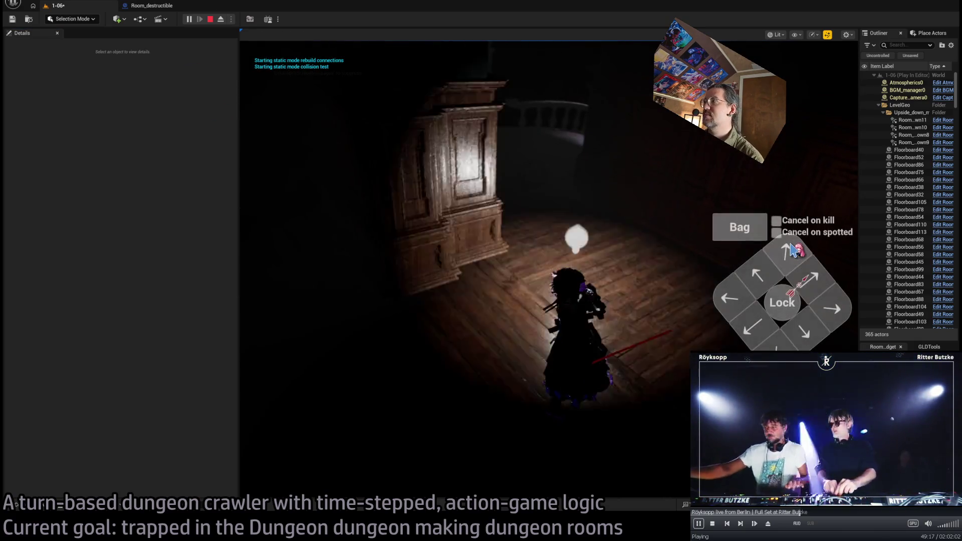
# Play four turns through the newly lit rooms, including two up-left moves, then end the playtest
pyautogui.click(792, 250)
pyautogui.click(302, 356)
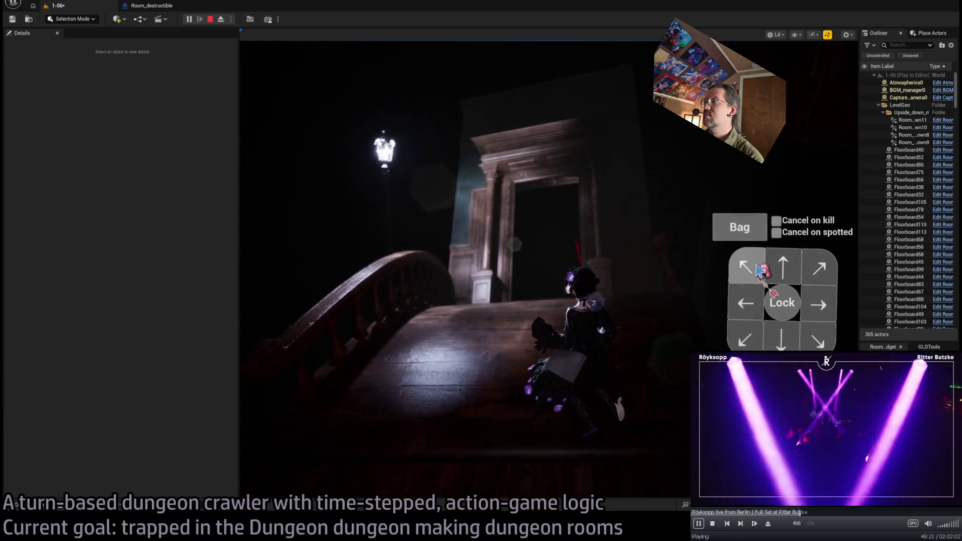
pyautogui.click(760, 270)
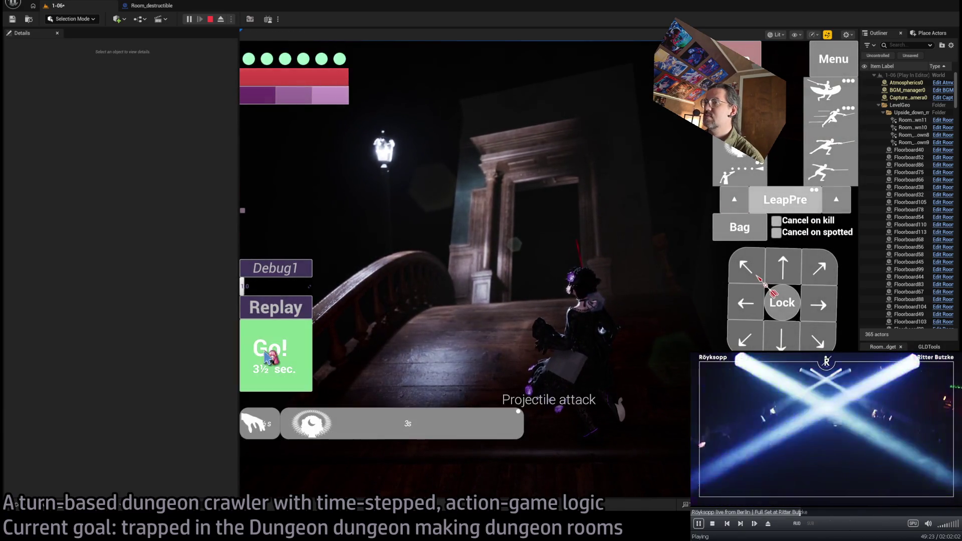
pyautogui.click(267, 357)
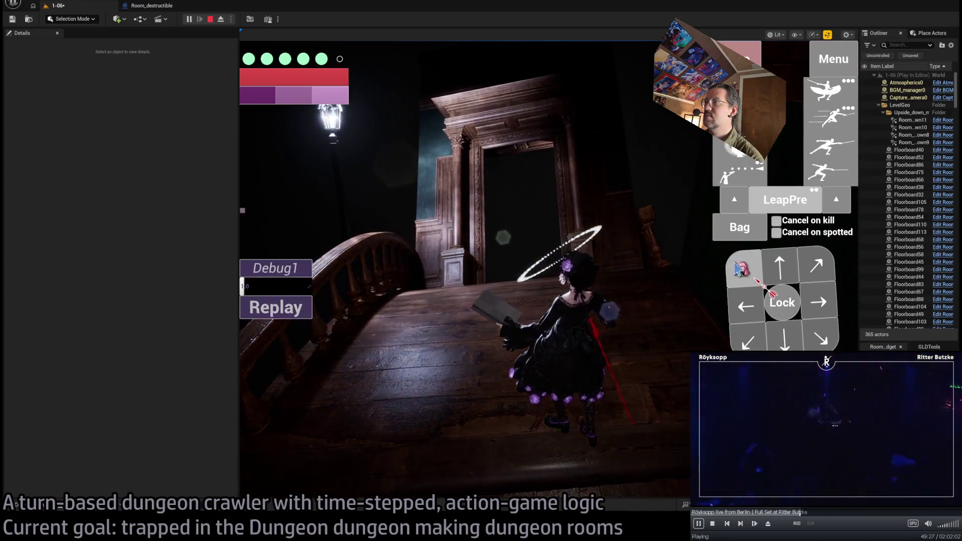
pyautogui.click(739, 269)
pyautogui.click(313, 357)
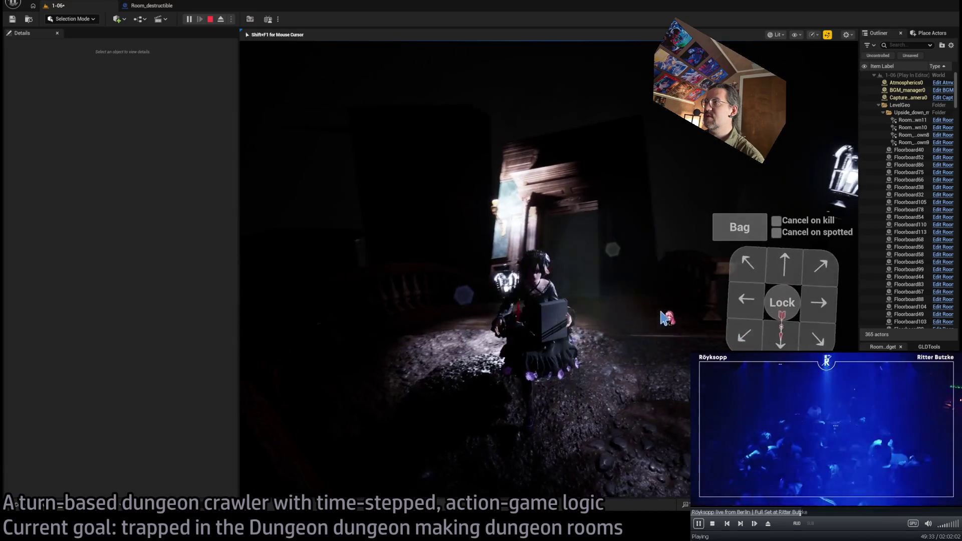
pyautogui.click(802, 303)
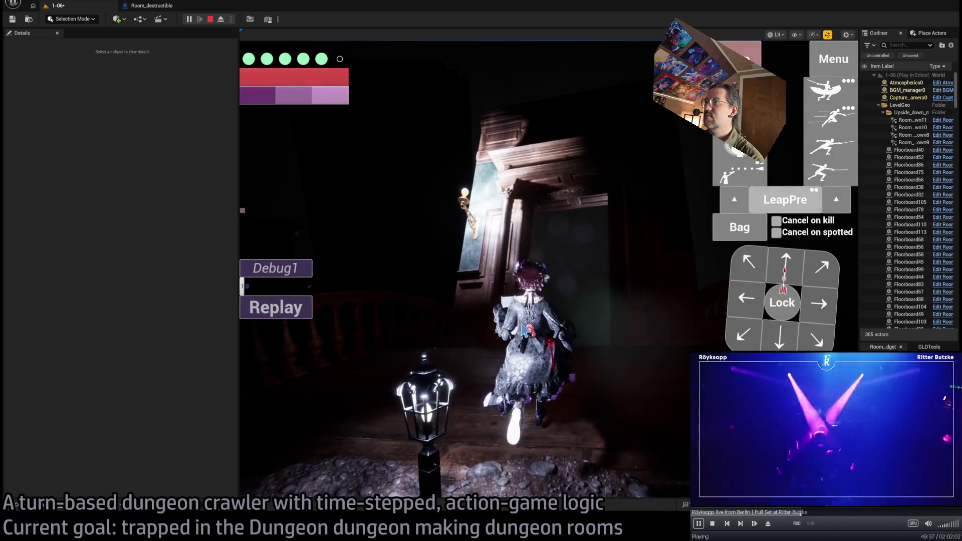
pyautogui.click(525, 329)
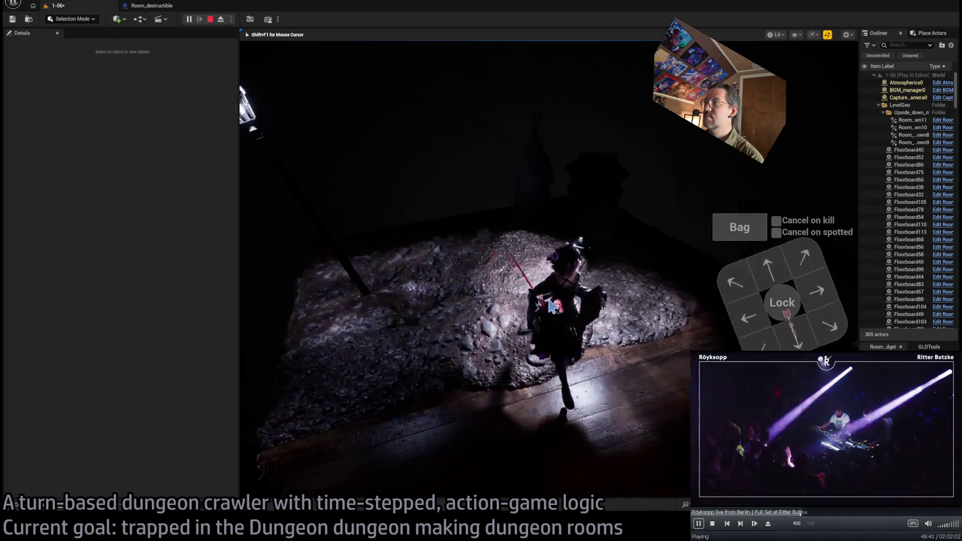
pyautogui.click(603, 239)
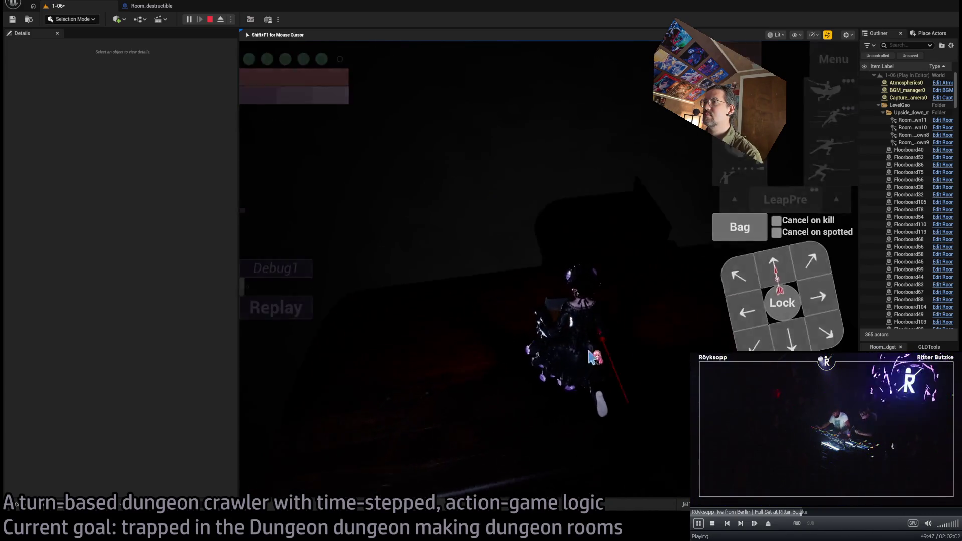
pyautogui.press('Escape')
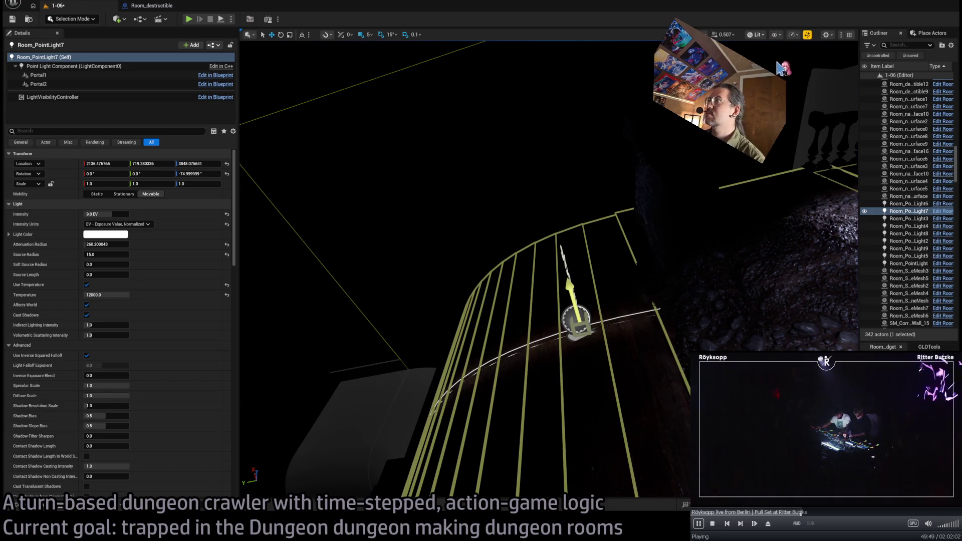
# In unlit view, select the curved floor spline Room_SplineMesh3 and fly over to the adjacent walls
pyautogui.hotkey('alt', '3')
pyautogui.press('f')
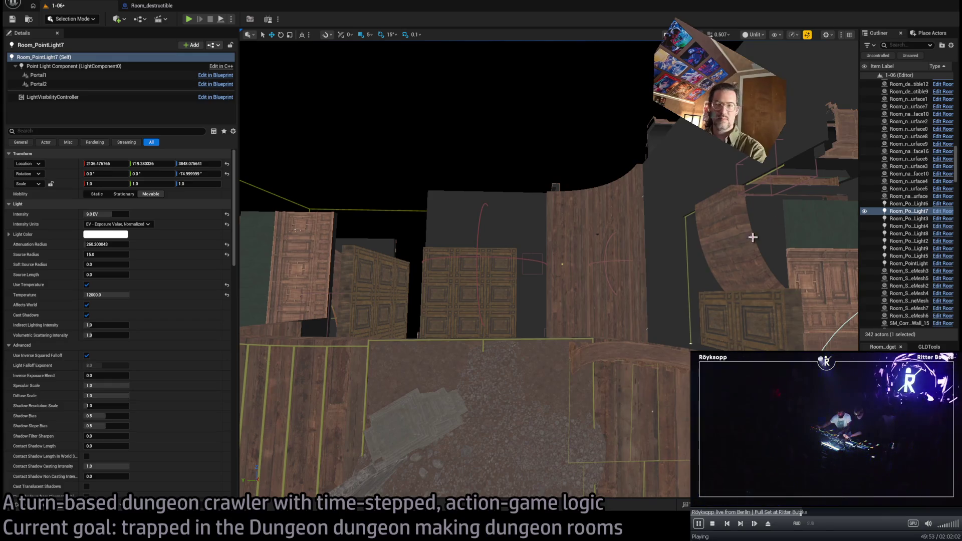
pyautogui.moveTo(548, 316); pyautogui.dragTo(590, 295)
pyautogui.click(468, 261)
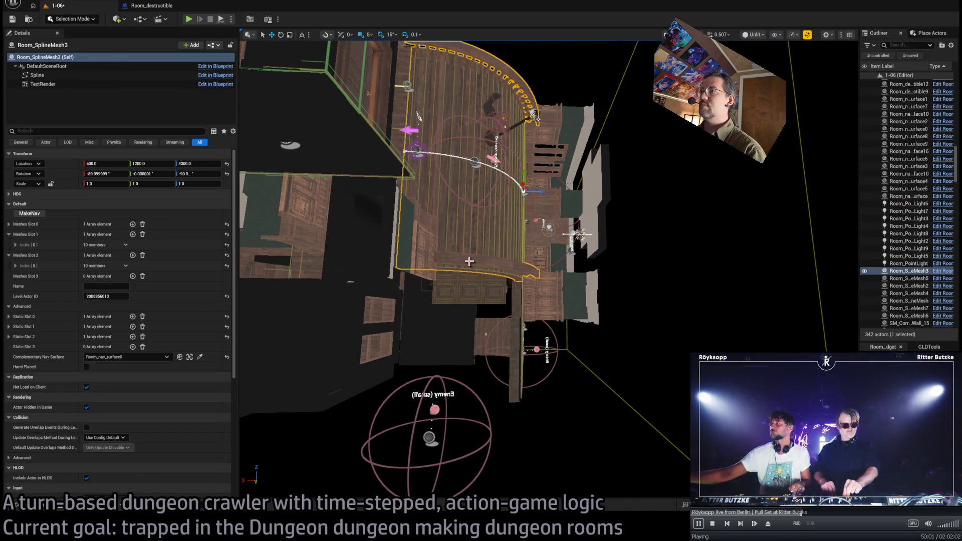
pyautogui.moveTo(468, 261)
pyautogui.mouseDown()
pyautogui.moveTo(506, 266)
pyautogui.moveTo(555, 253)
pyautogui.mouseUp()
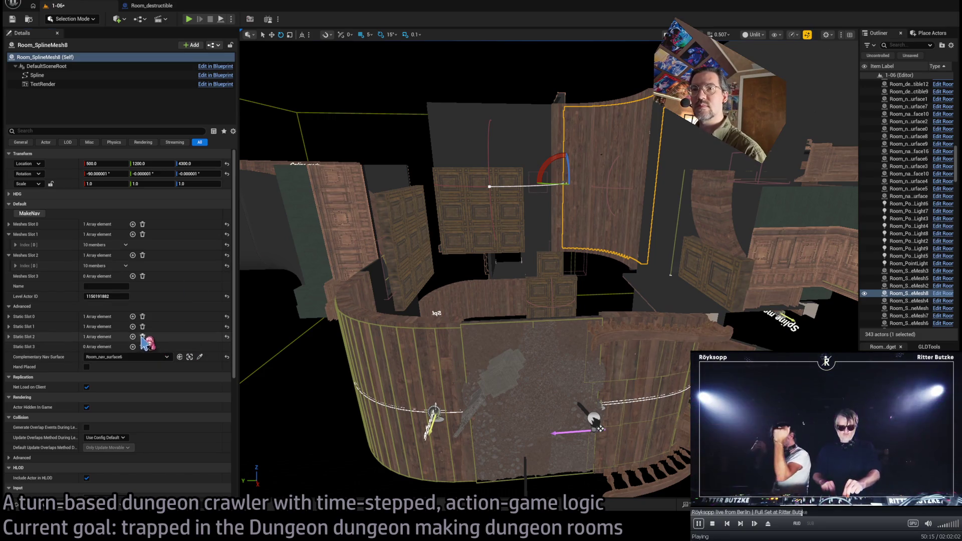
# Clear Static Slot 0, turn the piece 90° flat, and place it at 1990, 1510, 4100
pyautogui.click(142, 317)
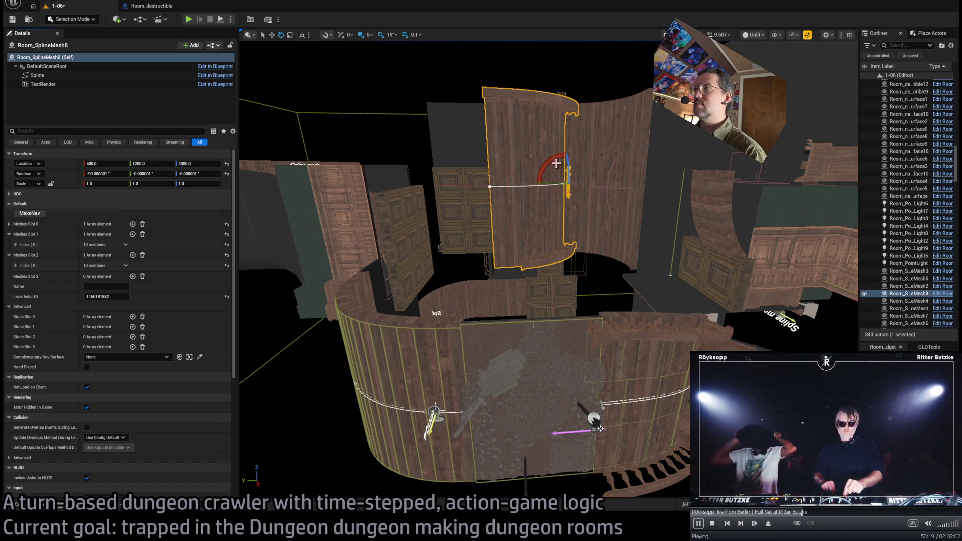
pyautogui.moveTo(553, 161); pyautogui.dragTo(566, 181)
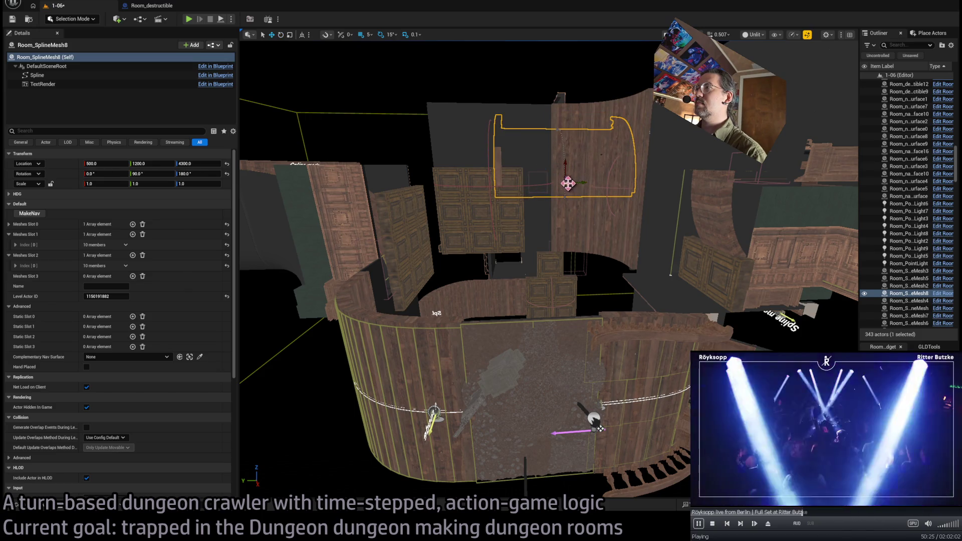
pyautogui.moveTo(566, 183)
pyautogui.mouseDown()
pyautogui.moveTo(660, 229)
pyautogui.moveTo(527, 219)
pyautogui.moveTo(504, 294)
pyautogui.mouseUp()
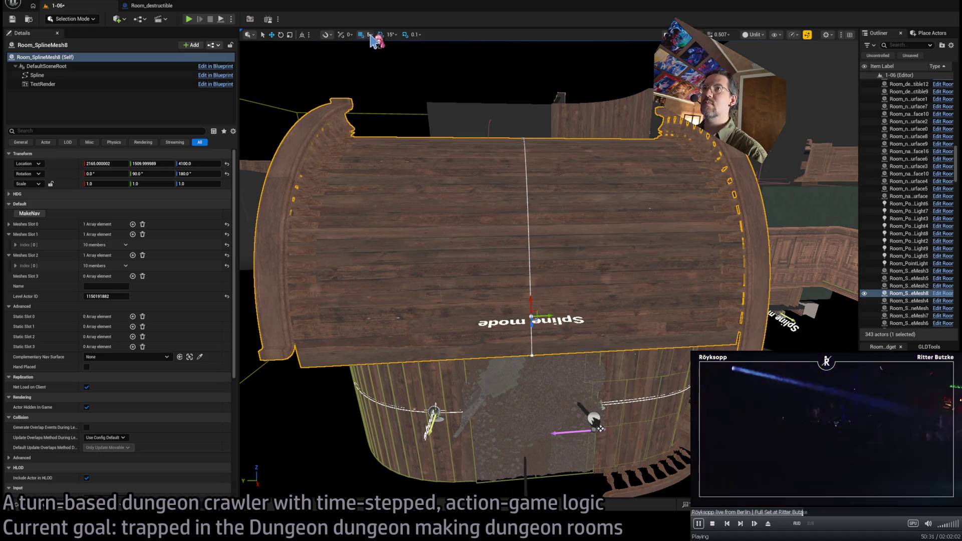
pyautogui.moveTo(380, 150)
pyautogui.mouseDown()
pyautogui.moveTo(396, 281)
pyautogui.moveTo(448, 287)
pyautogui.mouseUp()
pyautogui.moveTo(367, 214); pyautogui.dragTo(399, 262)
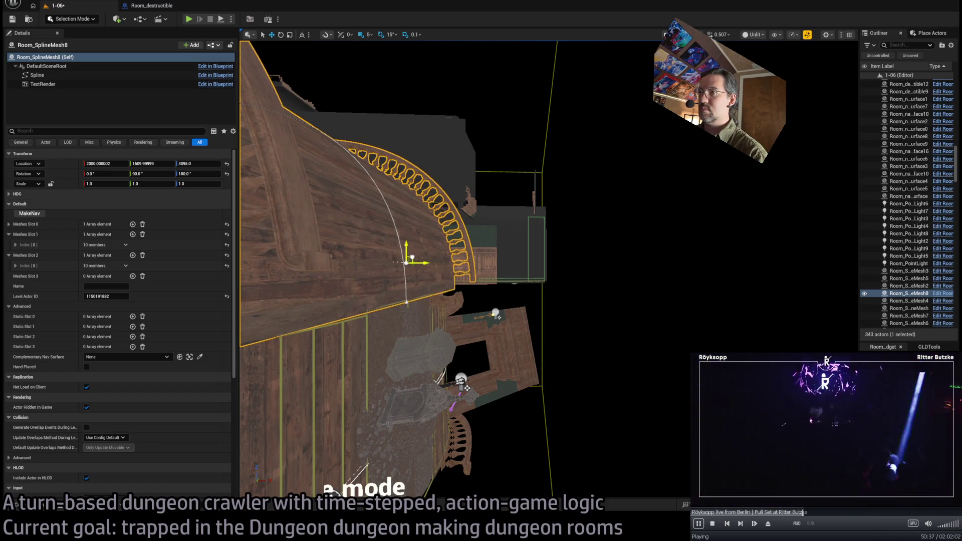
pyautogui.press('f')
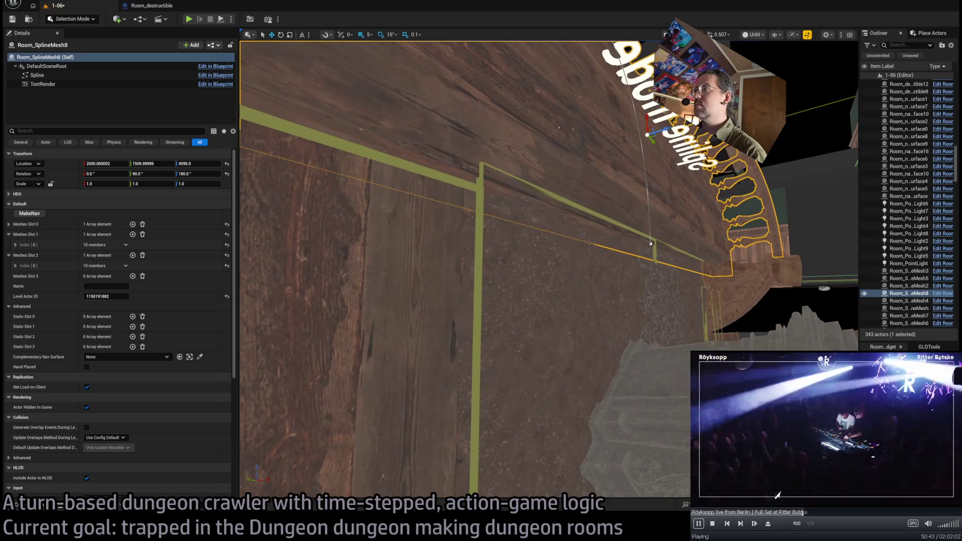
pyautogui.moveTo(647, 120); pyautogui.dragTo(636, 121)
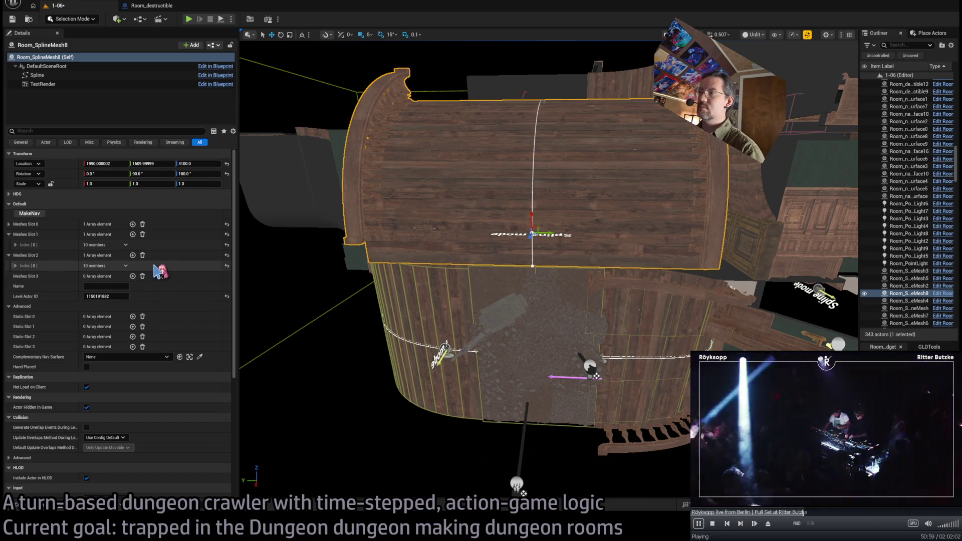
pyautogui.click(531, 264)
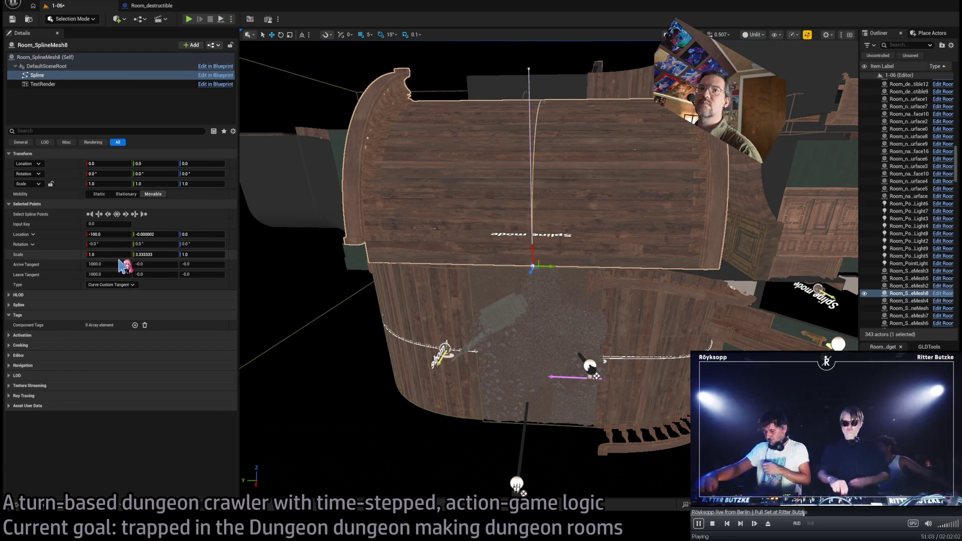
# Set the spline point's Y scale to 1 and pull the end point to 250, 0, -110
pyautogui.write('1')
pyautogui.press('Return')
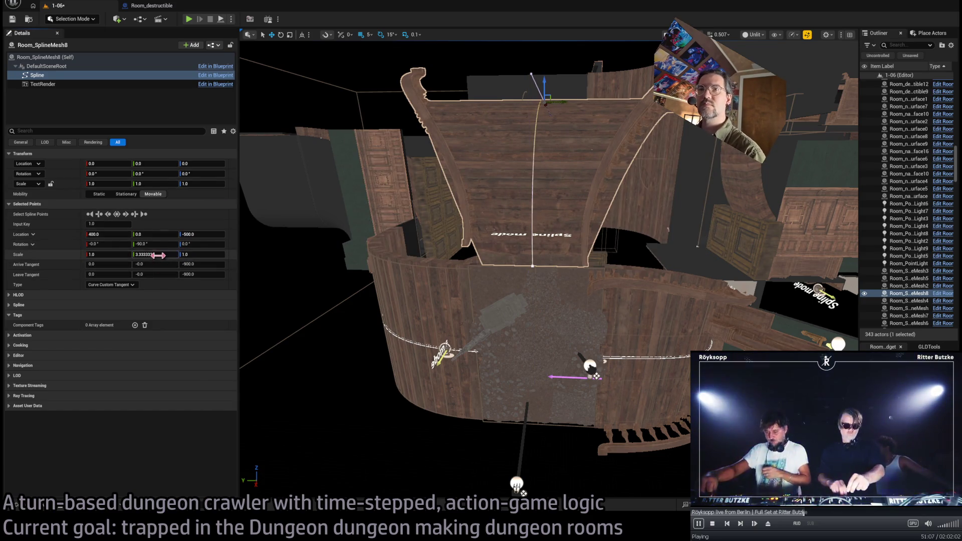
pyautogui.hotkey('ctrl', 'z')
pyautogui.moveTo(525, 215)
pyautogui.mouseDown()
pyautogui.moveTo(430, 231)
pyautogui.moveTo(652, 198)
pyautogui.mouseUp()
pyautogui.moveTo(717, 241); pyautogui.dragTo(579, 293)
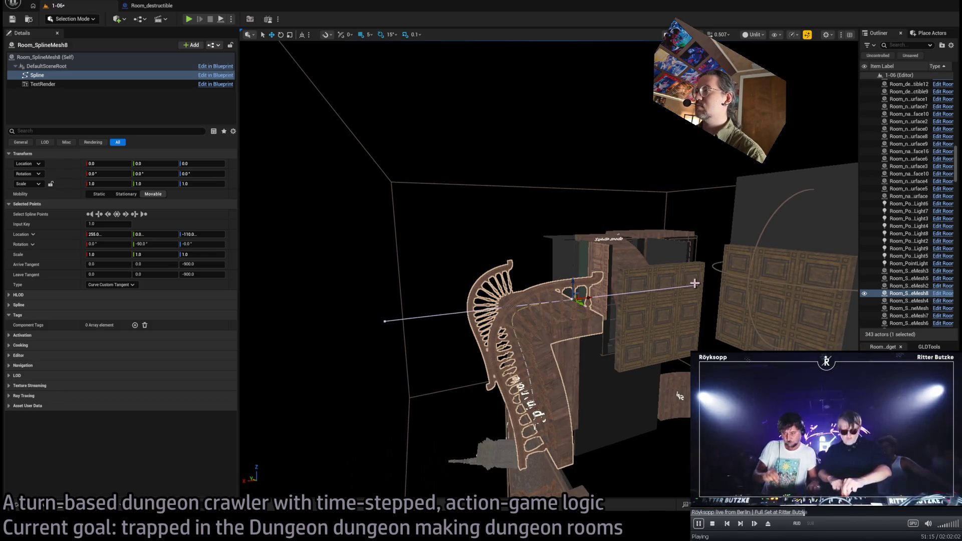
pyautogui.click(697, 282)
pyautogui.click(571, 300)
pyautogui.click(570, 301)
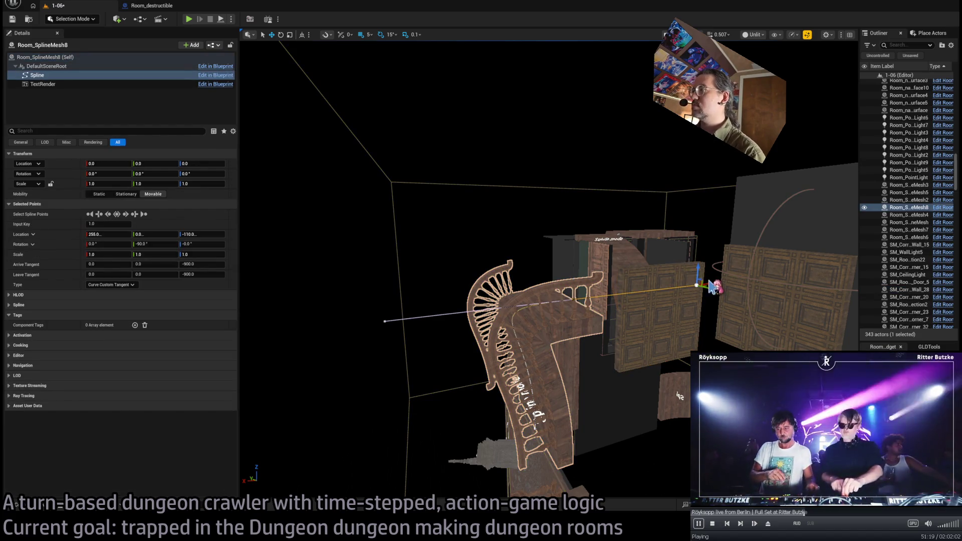
# Rotate the end point to -45° and set its tangent to 250, 0, -250
pyautogui.moveTo(703, 278)
pyautogui.mouseDown()
pyautogui.moveTo(638, 270)
pyautogui.moveTo(660, 215)
pyautogui.mouseUp()
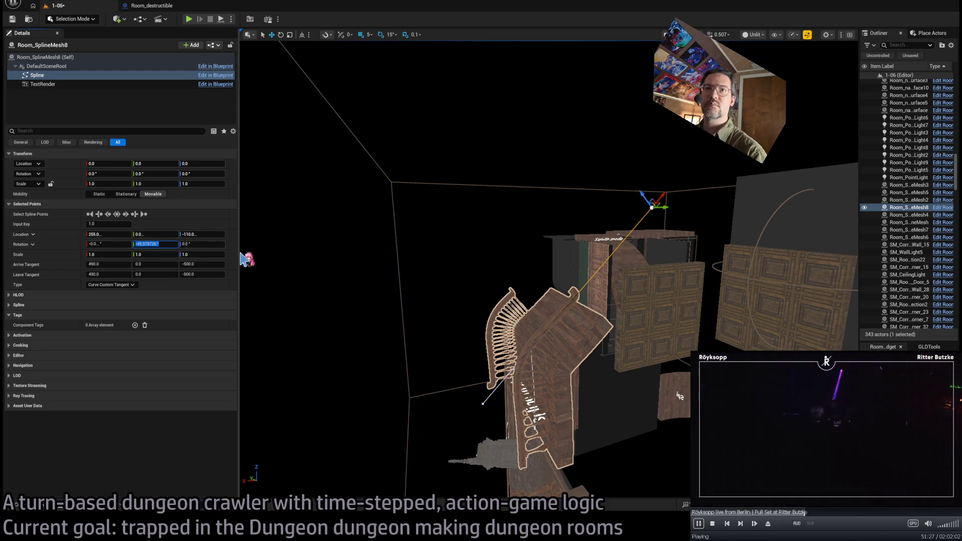
pyautogui.press('Return')
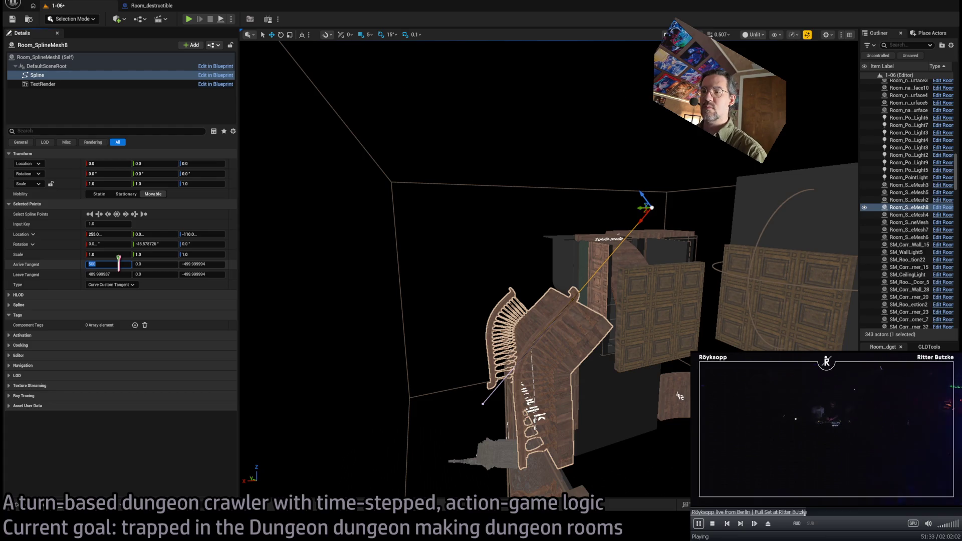
pyautogui.press('Return')
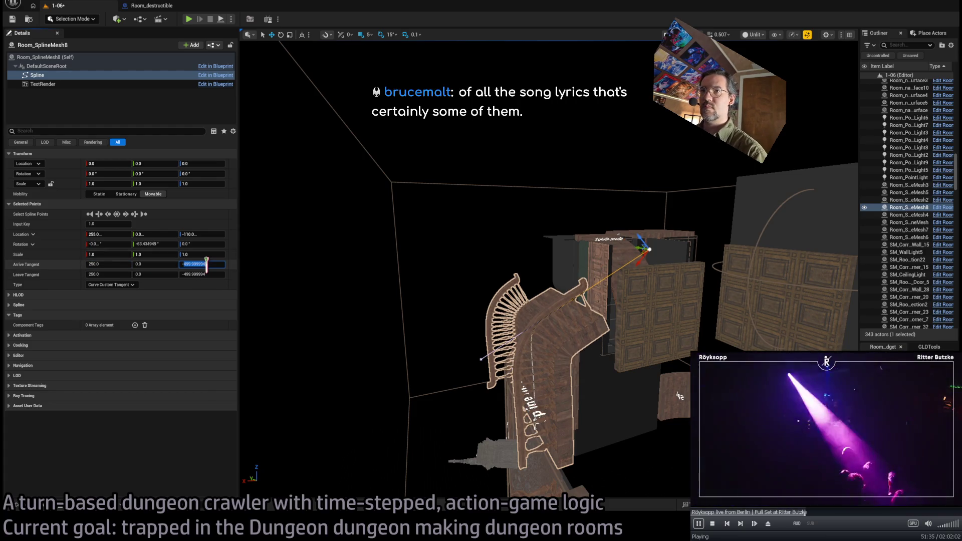
pyautogui.write('-250')
pyautogui.press('Return')
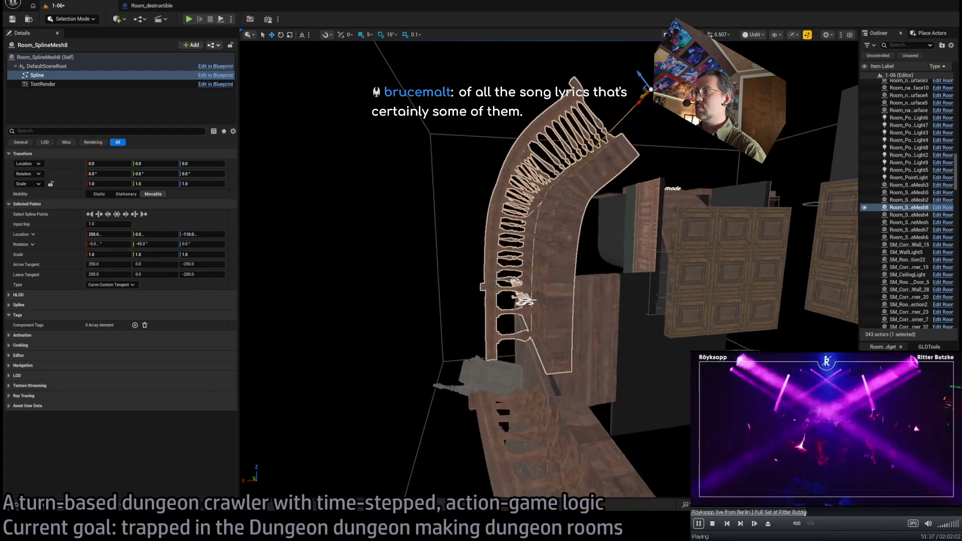
pyautogui.press('f')
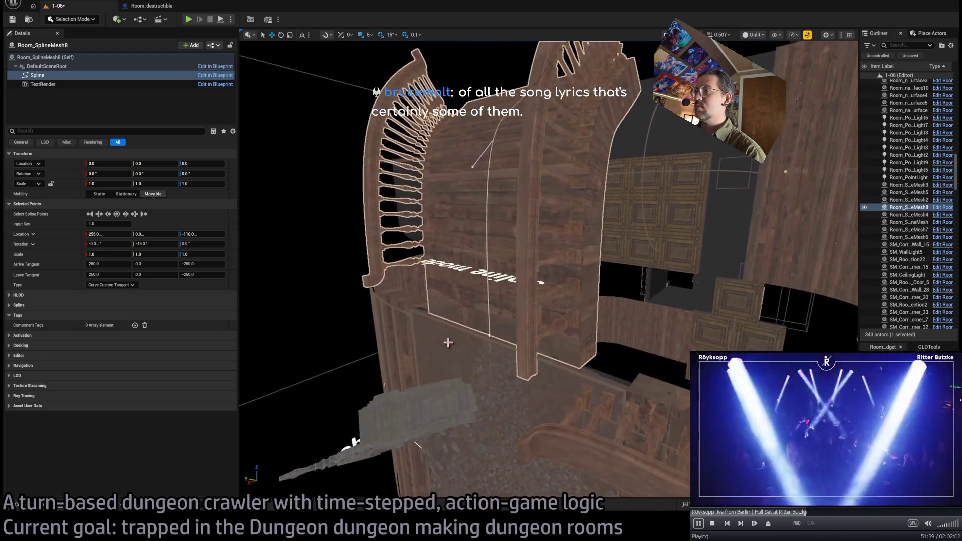
pyautogui.click(490, 333)
pyautogui.press('f')
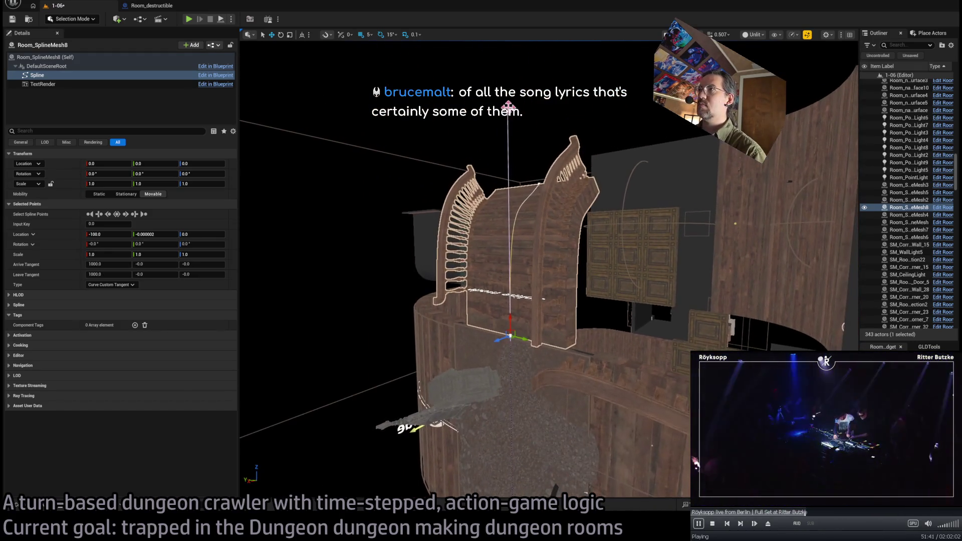
pyautogui.moveTo(503, 215); pyautogui.dragTo(721, 227)
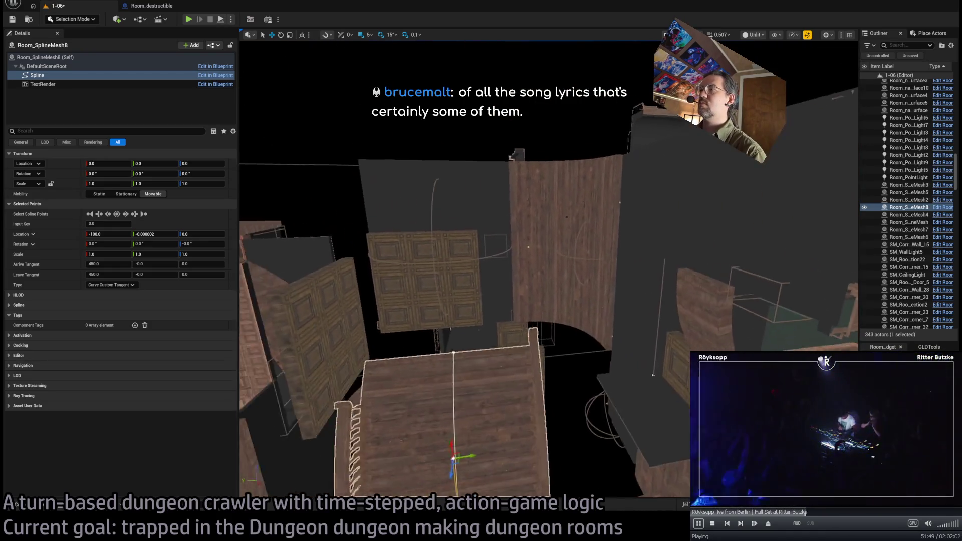
# Duplicate six floorboards as tilted copies and move them up toward the staircase
pyautogui.press('f')
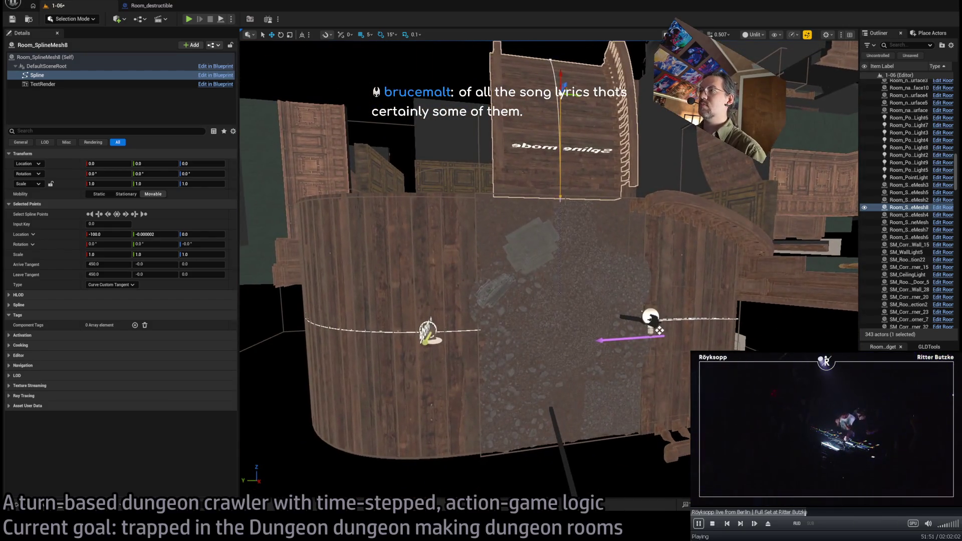
pyautogui.click(494, 230)
pyautogui.click(479, 269)
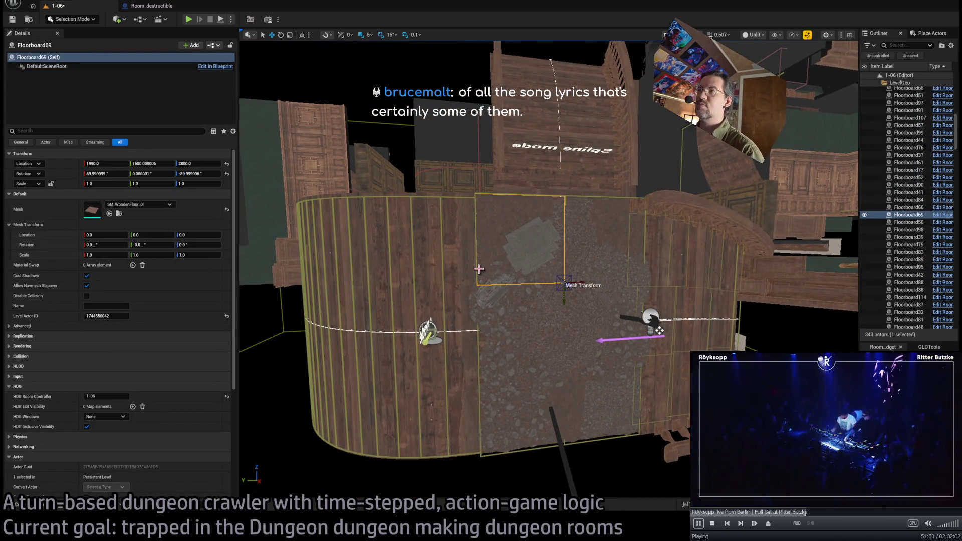
pyautogui.press('f')
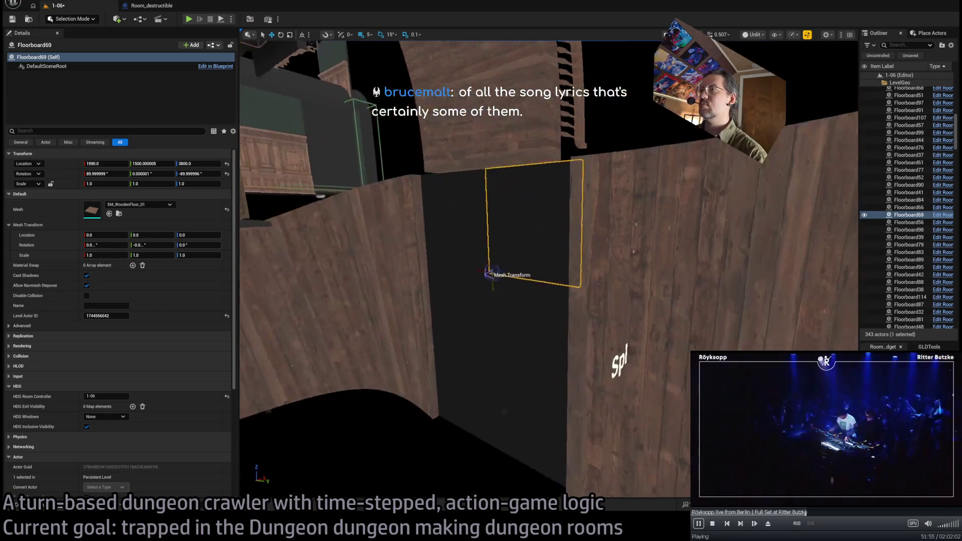
pyautogui.click(480, 247)
pyautogui.press('f')
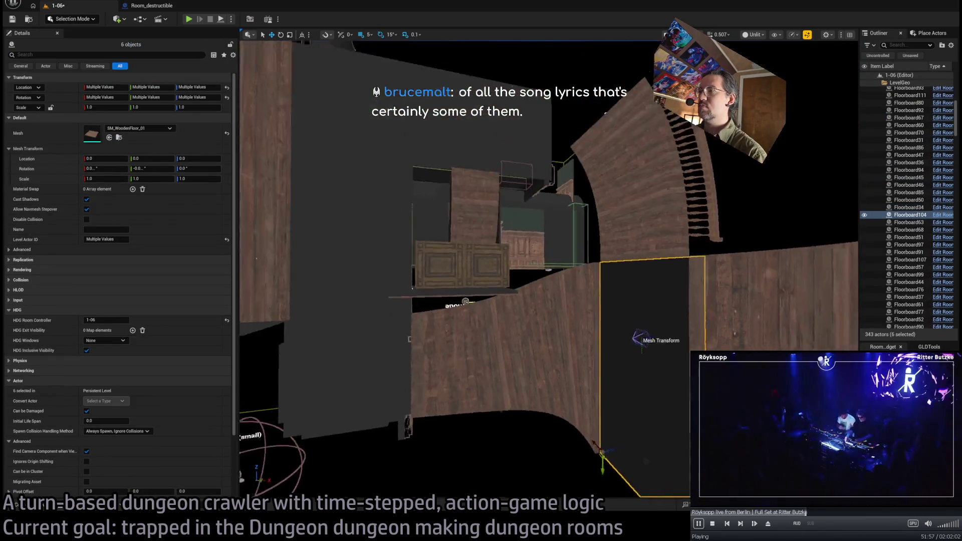
pyautogui.moveTo(595, 438); pyautogui.dragTo(585, 436)
pyautogui.press('w')
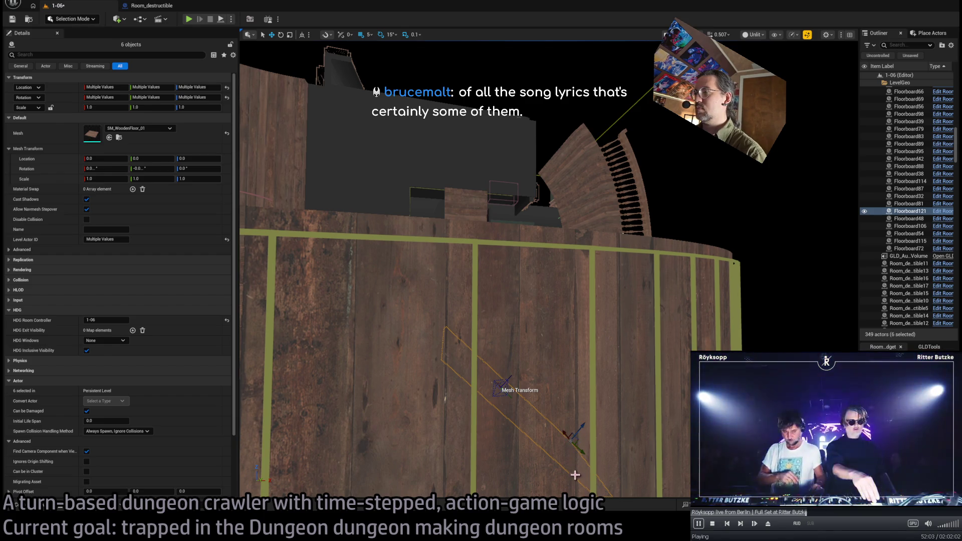
pyautogui.moveTo(580, 429)
pyautogui.mouseDown()
pyautogui.moveTo(543, 174)
pyautogui.moveTo(660, 406)
pyautogui.mouseUp()
# Set grid snapping to 1 unit and nudge the tilted floorboards into line with the stair
pyautogui.moveTo(616, 300)
pyautogui.mouseDown()
pyautogui.moveTo(581, 148)
pyautogui.moveTo(593, 138)
pyautogui.moveTo(566, 197)
pyautogui.mouseUp()
pyautogui.moveTo(768, 189); pyautogui.dragTo(564, 196)
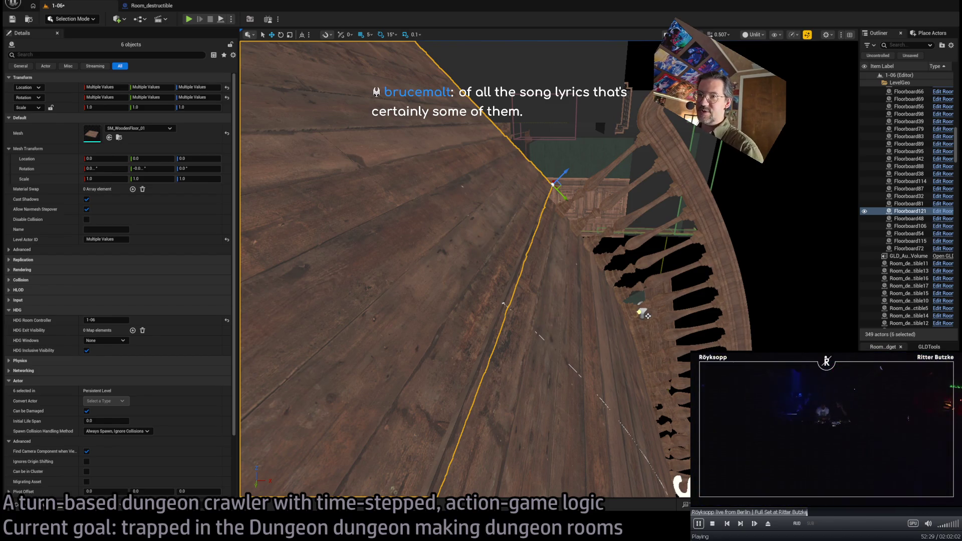
pyautogui.moveTo(503, 304)
pyautogui.mouseDown()
pyautogui.moveTo(554, 291)
pyautogui.moveTo(569, 321)
pyautogui.mouseUp()
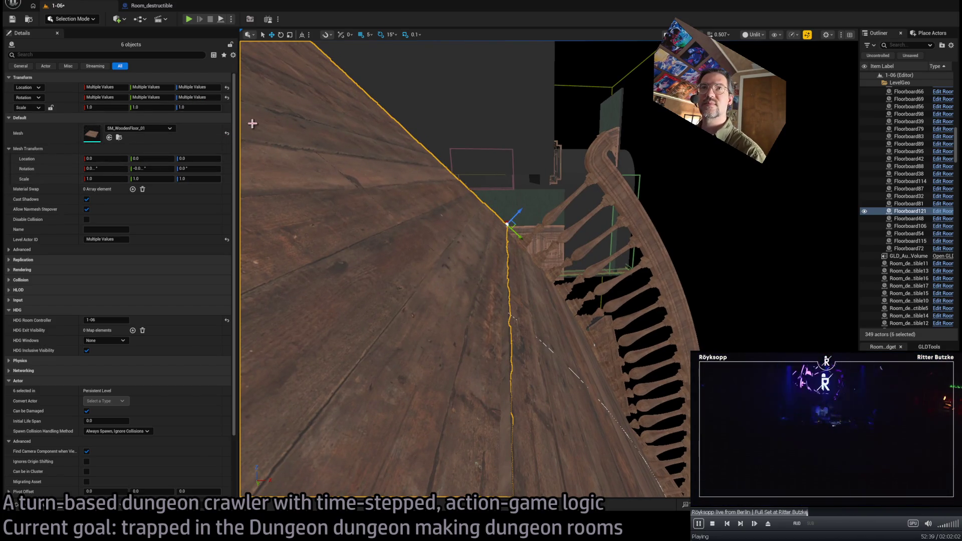
pyautogui.press('[')
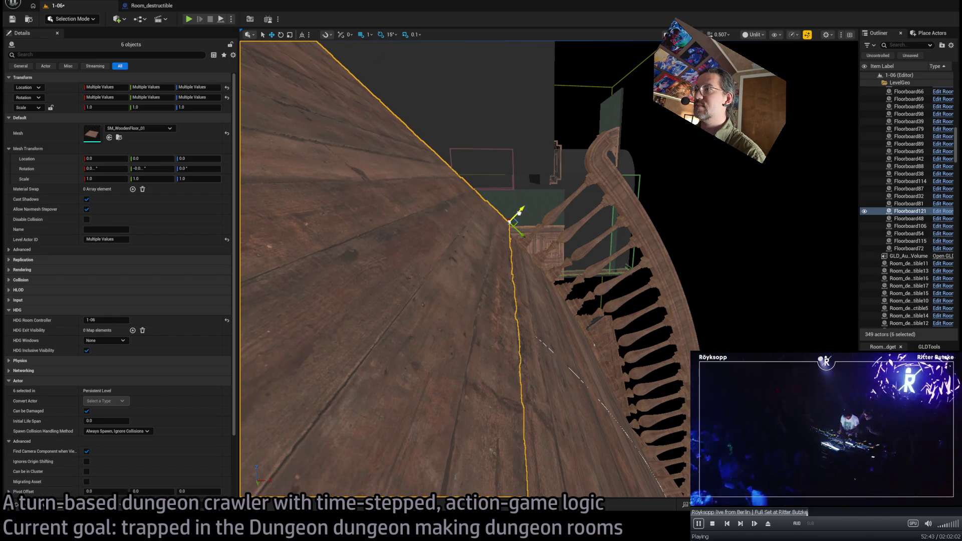
pyautogui.moveTo(516, 232); pyautogui.dragTo(415, 248)
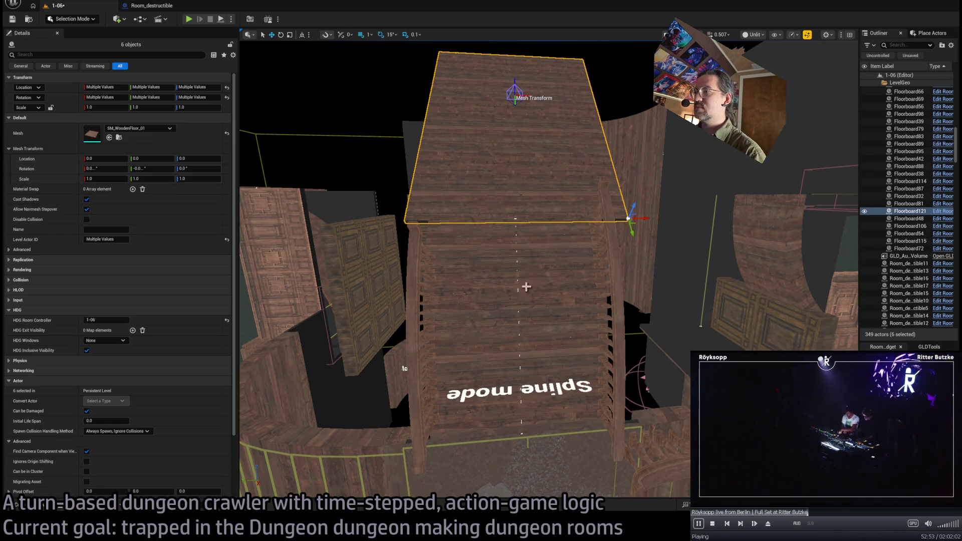
pyautogui.click(518, 325)
pyautogui.moveTo(518, 325); pyautogui.dragTo(649, 420)
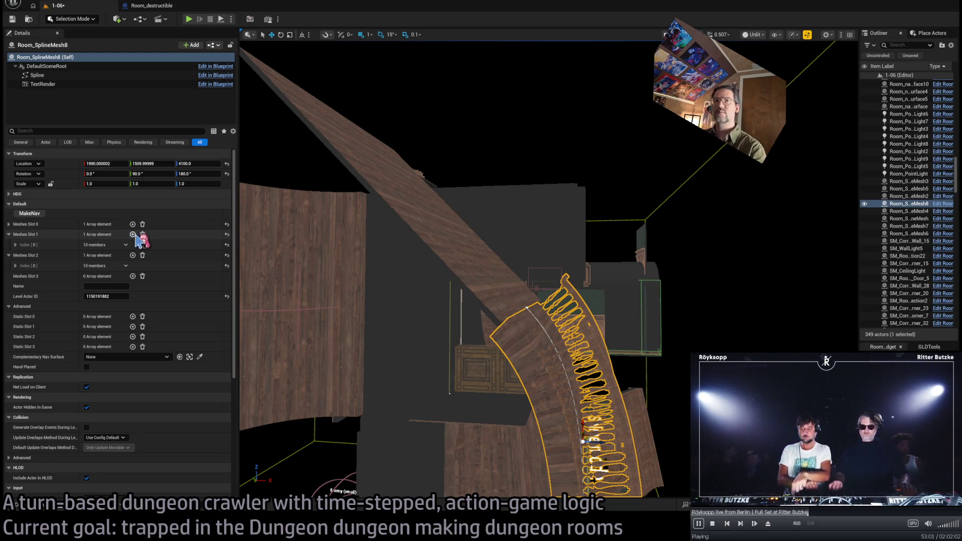
# Generate a walkable nav surface, Room_nav_surface11, along the staircase spline
pyautogui.click(31, 214)
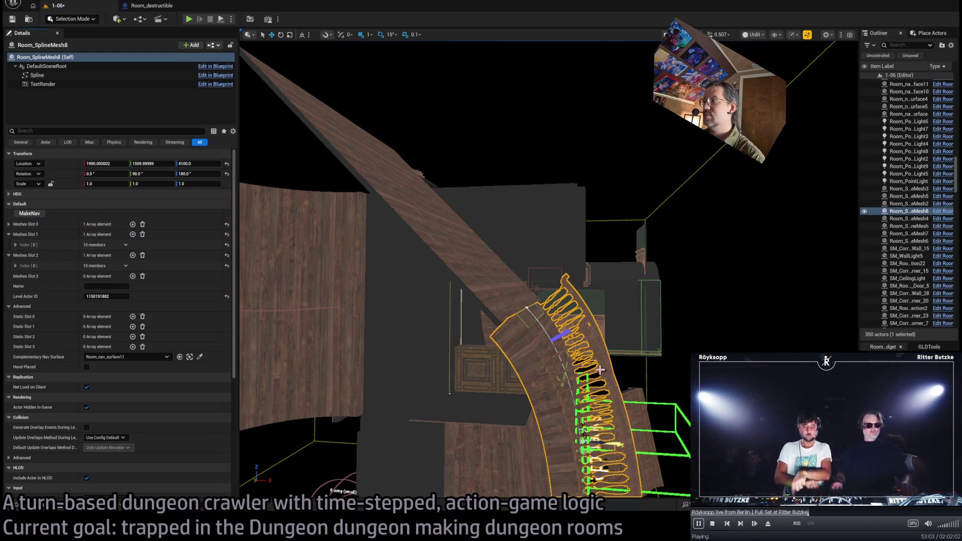
pyautogui.scroll(6, 600, 370)
pyautogui.moveTo(497, 296)
pyautogui.mouseDown()
pyautogui.moveTo(499, 278)
pyautogui.moveTo(515, 266)
pyautogui.mouseUp()
# Widen the new nav surface to about 121, then select the stair railing mesh Room_SplineMesh8
pyautogui.click(519, 269)
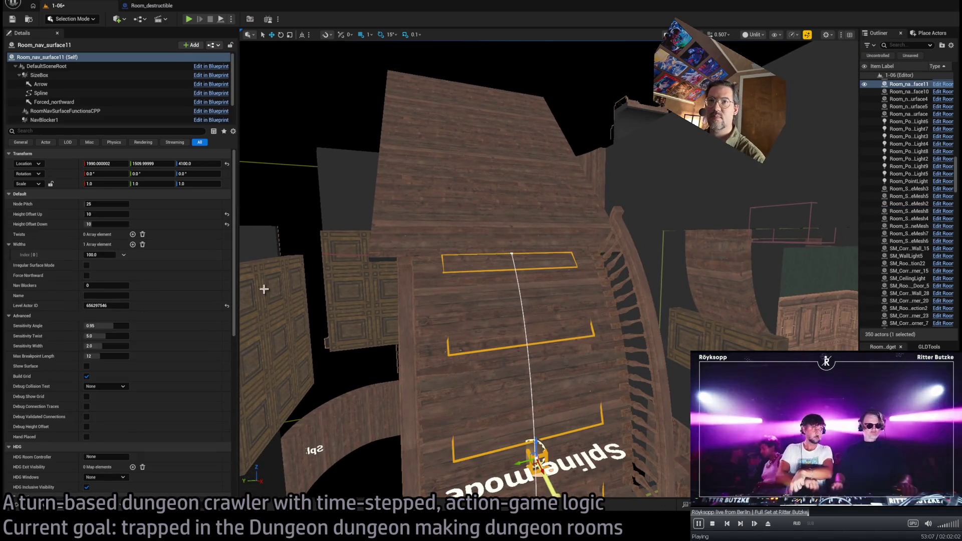
pyautogui.moveTo(100, 255); pyautogui.dragTo(112, 254)
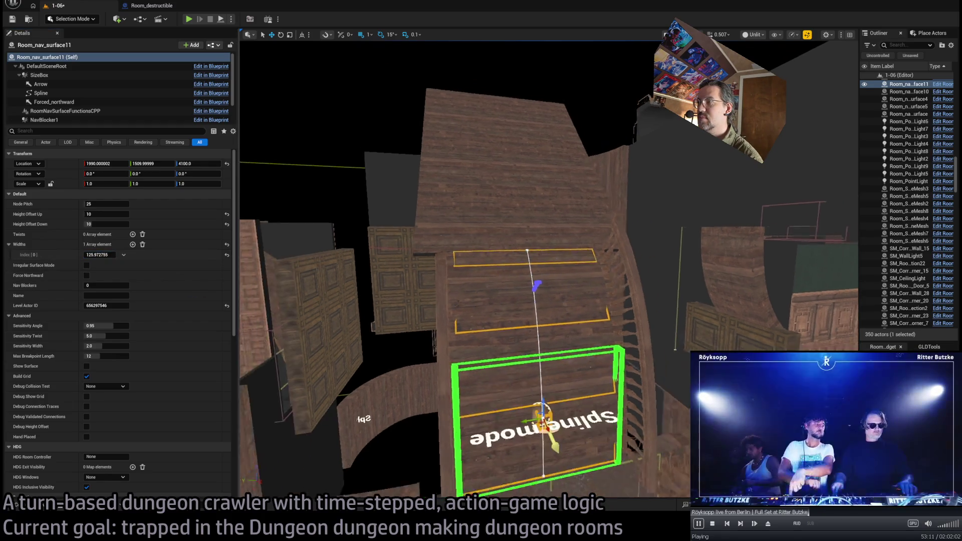
pyautogui.press('f')
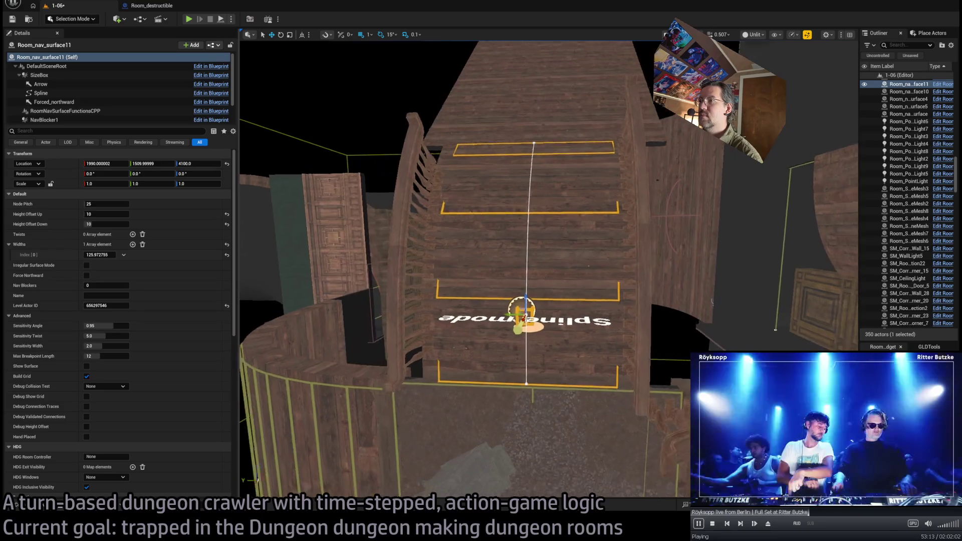
pyautogui.click(458, 230)
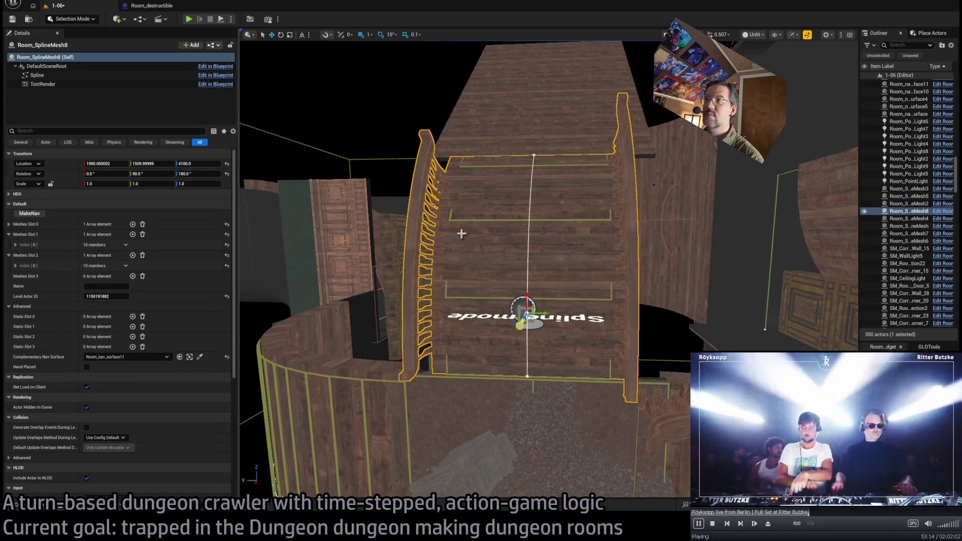
# Zero the railing offsets, then delete the railings from Meshes Slot 1 and Meshes Slot 2
pyautogui.click(16, 265)
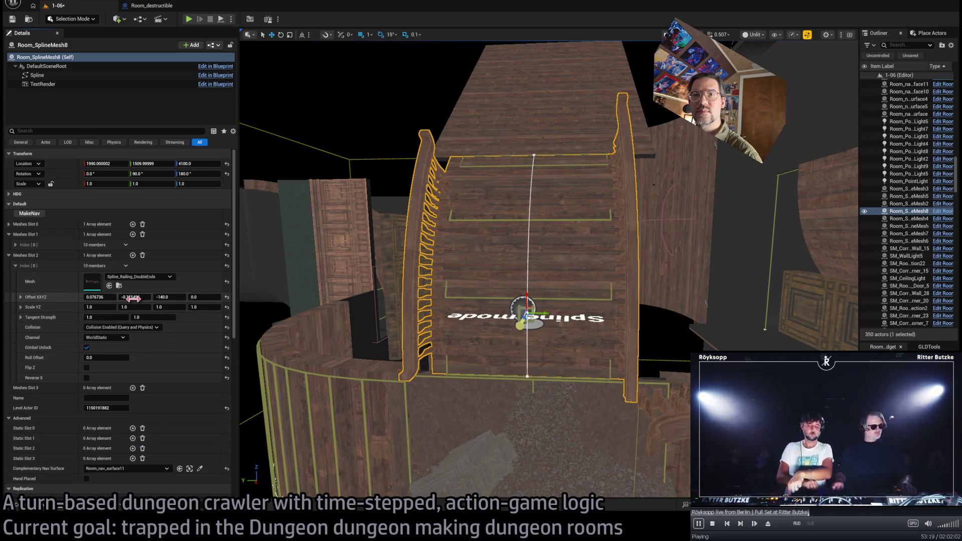
pyautogui.write('0')
pyautogui.press('Return')
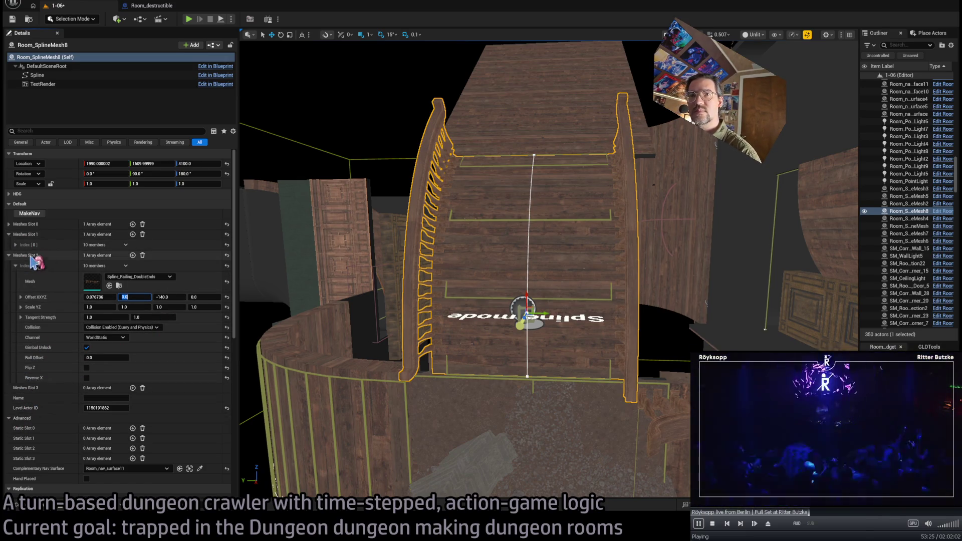
pyautogui.click(16, 244)
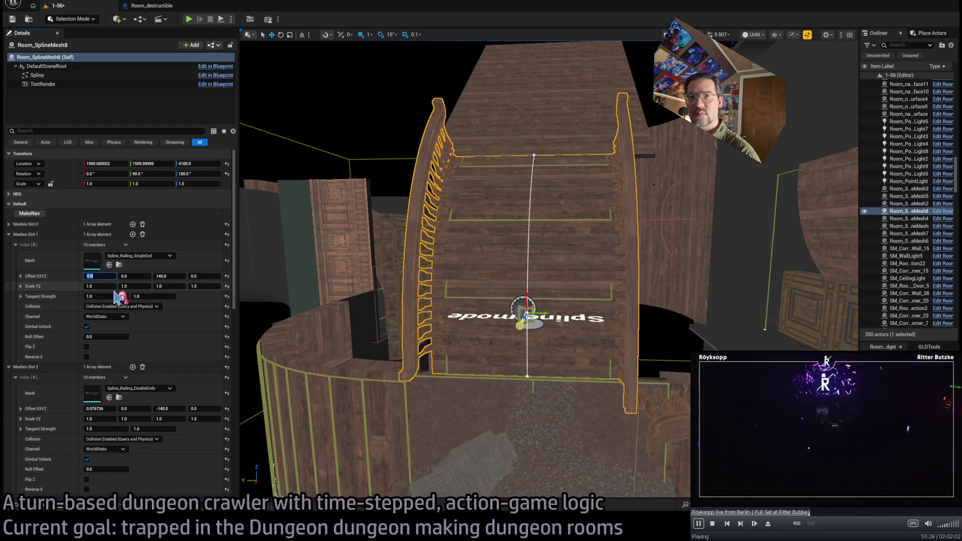
pyautogui.click(150, 266)
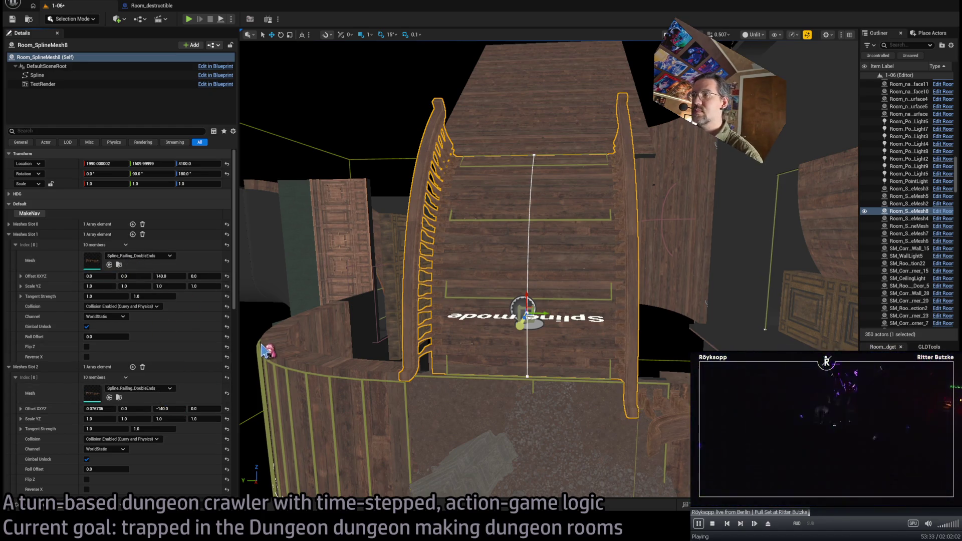
pyautogui.moveTo(502, 308); pyautogui.dragTo(476, 336)
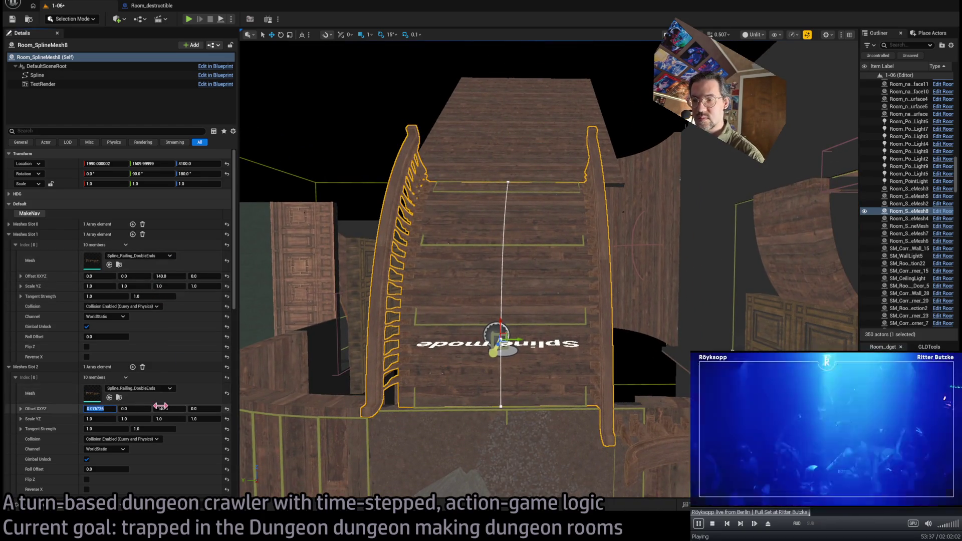
pyautogui.write('0')
pyautogui.moveTo(476, 300)
pyautogui.mouseDown()
pyautogui.moveTo(480, 330)
pyautogui.moveTo(466, 320)
pyautogui.moveTo(463, 384)
pyautogui.mouseUp()
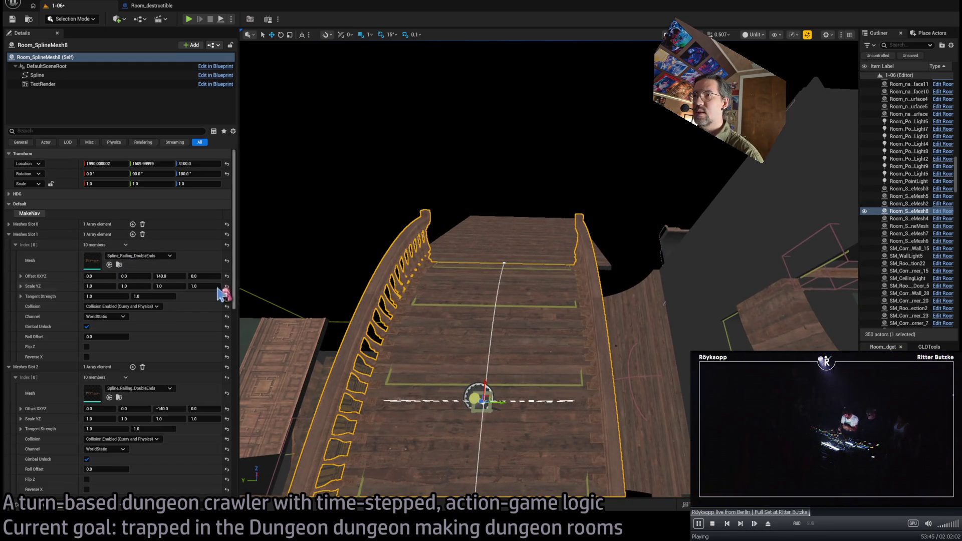
pyautogui.click(143, 234)
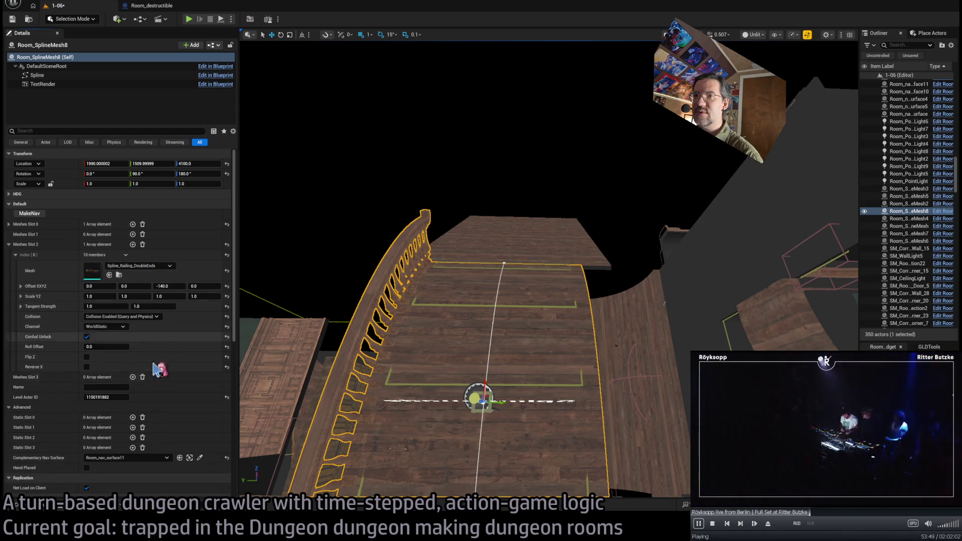
pyautogui.click(142, 244)
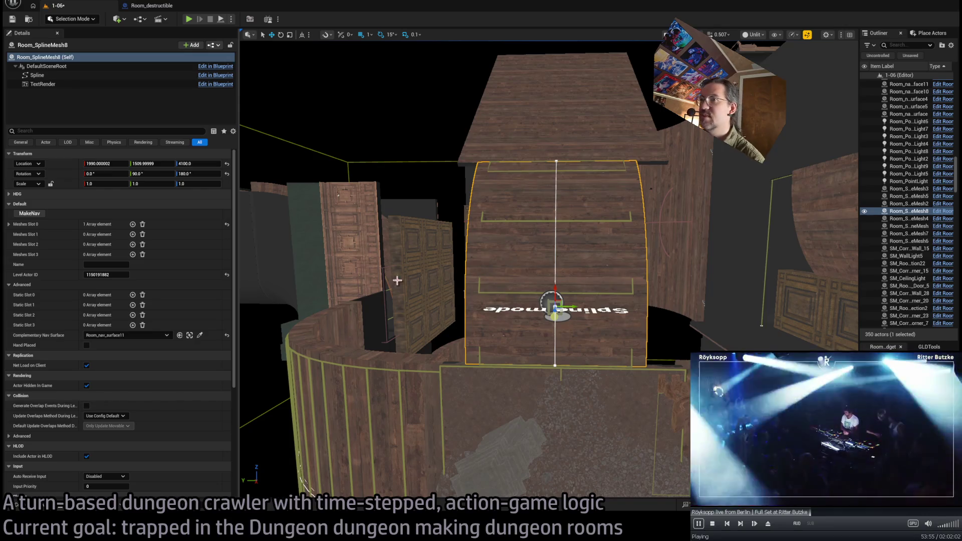
# Select several upper-floor floorboards and frame them in the viewport
pyautogui.click(557, 365)
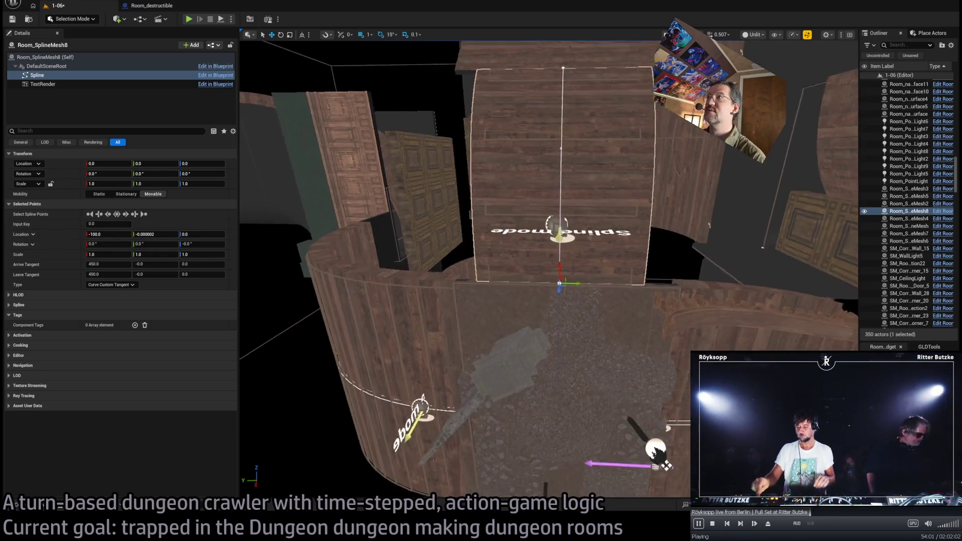
pyautogui.click(544, 191)
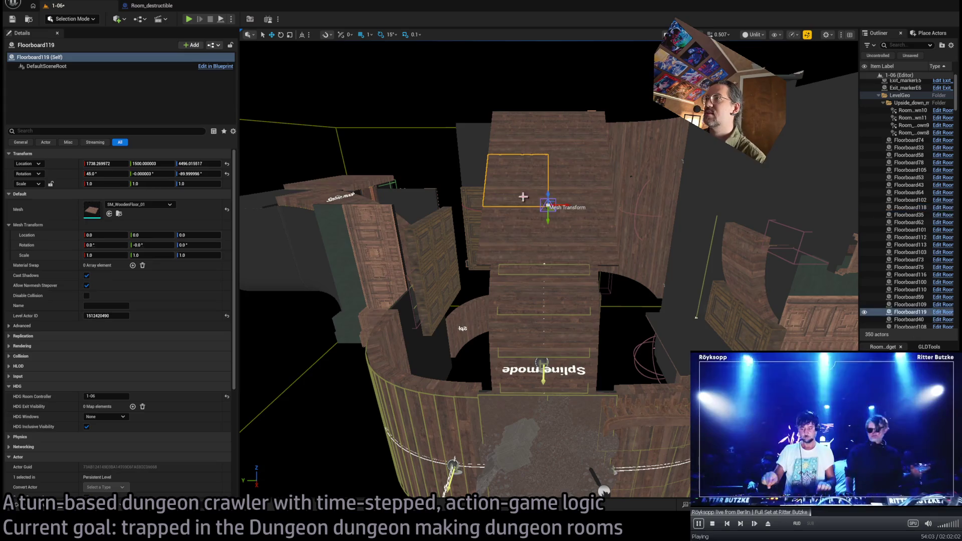
pyautogui.keyDown('ctrl'); pyautogui.click(551, 208); pyautogui.keyUp('ctrl')
pyautogui.keyDown('ctrl'); pyautogui.click(559, 138); pyautogui.keyUp('ctrl')
pyautogui.keyDown('ctrl'); pyautogui.click(562, 214); pyautogui.keyUp('ctrl')
pyautogui.press('f')
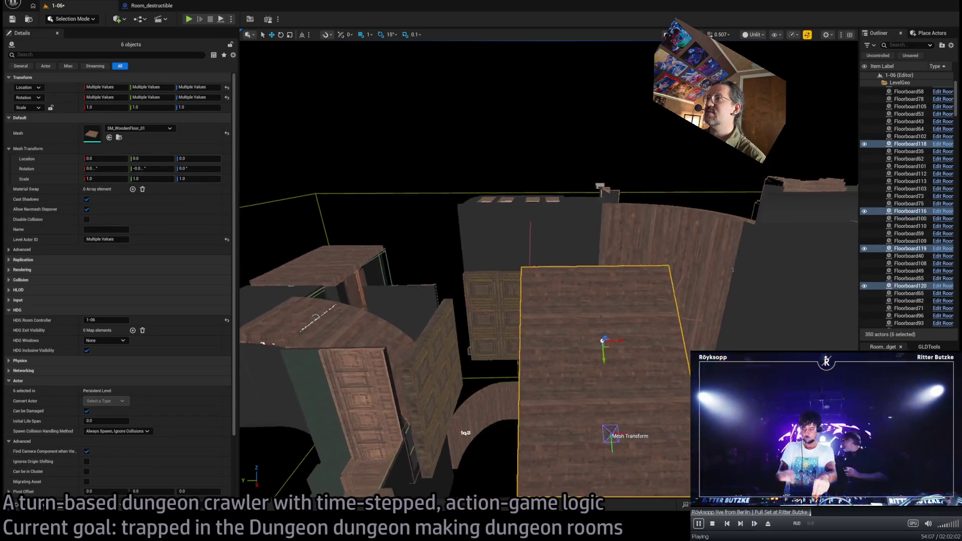
# Duplicate Floorboard116 and Floorboard119 to the left, deleting the misplaced extra copies
pyautogui.click(554, 239)
pyautogui.keyDown('ctrl'); pyautogui.click(560, 259); pyautogui.keyUp('ctrl')
pyautogui.moveTo(620, 312)
pyautogui.mouseDown()
pyautogui.moveTo(501, 316)
pyautogui.moveTo(532, 307)
pyautogui.mouseUp()
pyautogui.hotkey('ctrl', 'z')
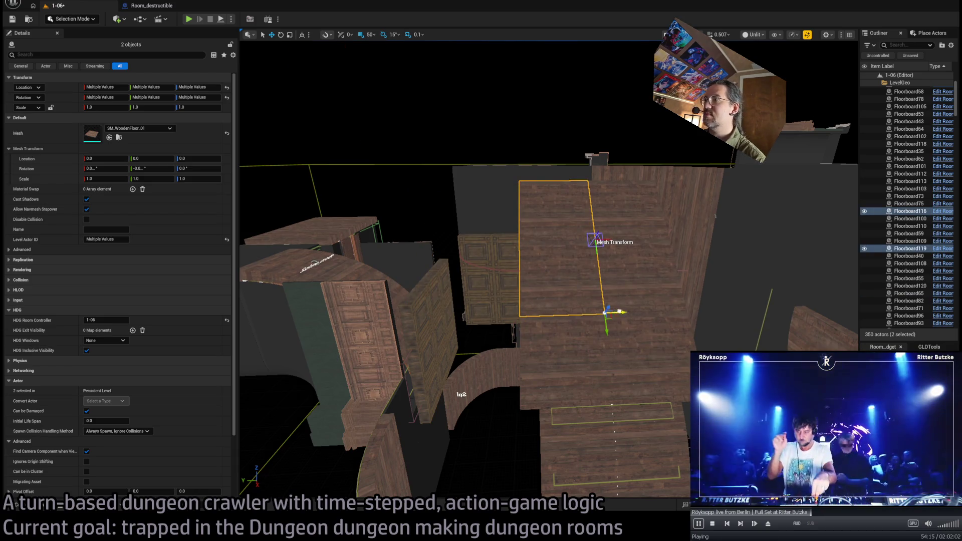
pyautogui.hotkey('ctrl', 'y')
pyautogui.hotkey('ctrl', 'y')
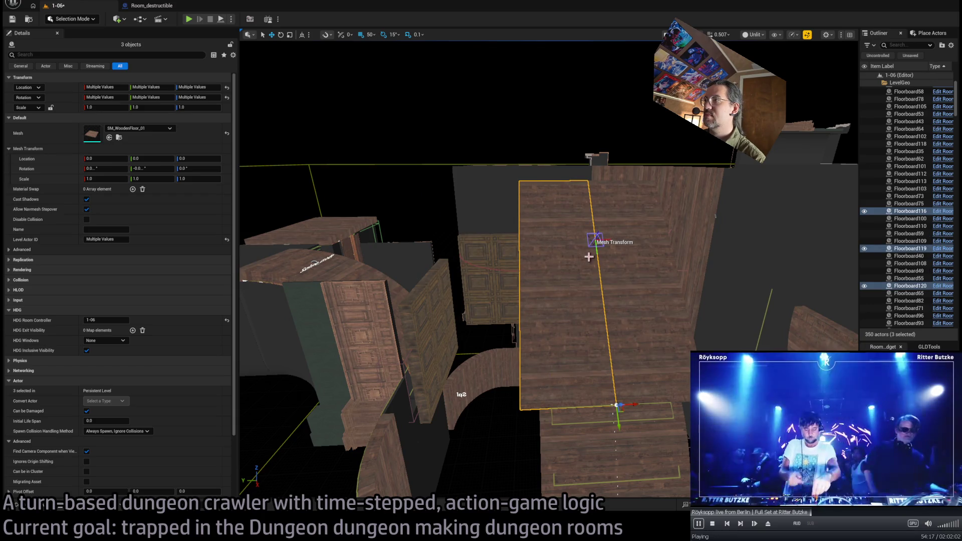
pyautogui.moveTo(637, 403); pyautogui.dragTo(529, 398)
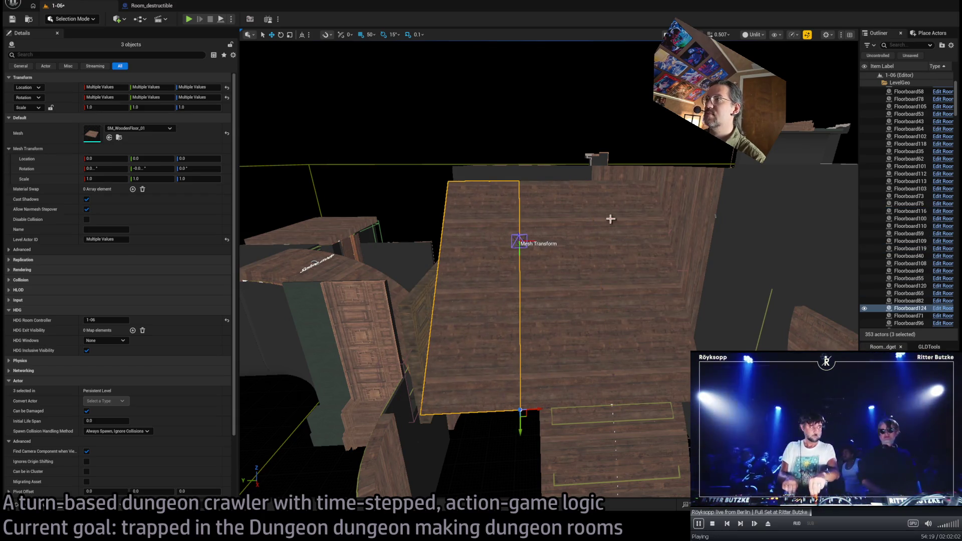
pyautogui.press('Delete')
# Select two more upper-floor floorboards and slide duplicates of them along X
pyautogui.moveTo(605, 264)
pyautogui.mouseDown()
pyautogui.moveTo(576, 301)
pyautogui.moveTo(605, 265)
pyautogui.mouseUp()
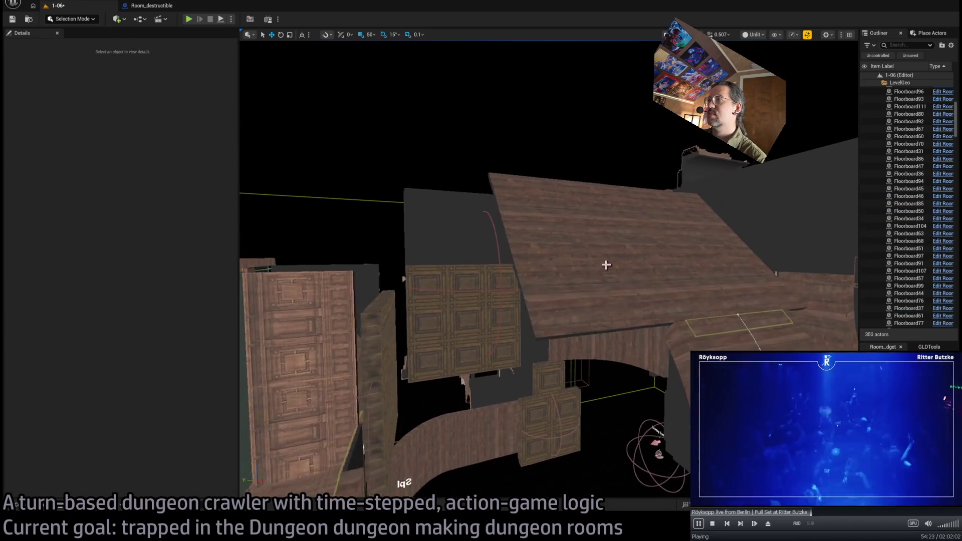
pyautogui.click(605, 265)
pyautogui.keyDown('ctrl'); pyautogui.click(586, 215); pyautogui.keyUp('ctrl')
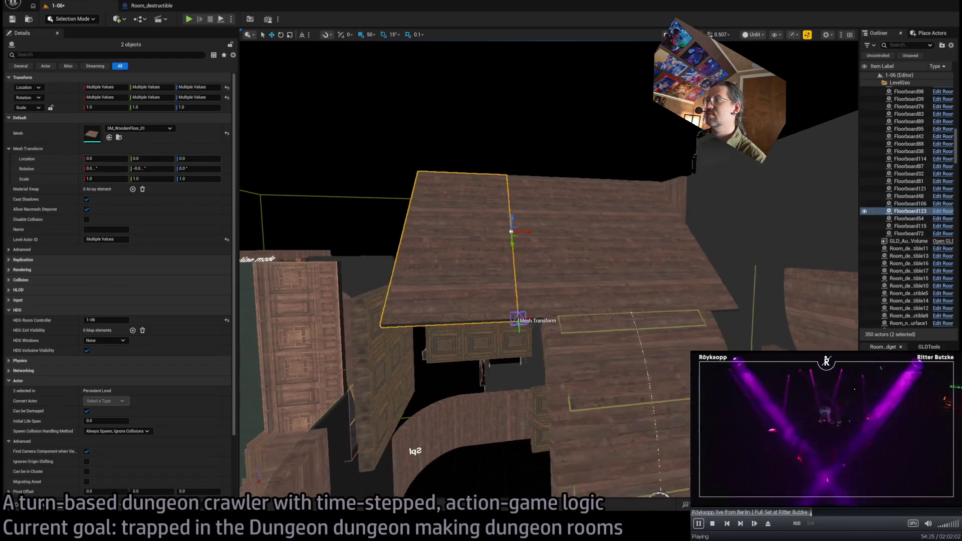
pyautogui.moveTo(441, 243)
pyautogui.mouseDown()
pyautogui.moveTo(326, 243)
pyautogui.moveTo(365, 243)
pyautogui.moveTo(451, 273)
pyautogui.moveTo(635, 269)
pyautogui.moveTo(668, 200)
pyautogui.mouseUp()
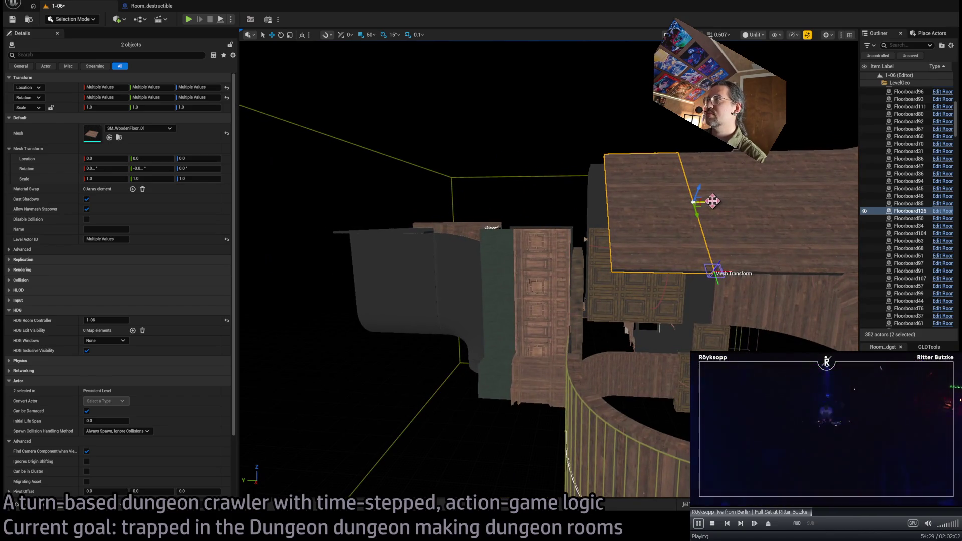
# Add a third floorboard to the selection and duplicate all three with Ctrl+D
pyautogui.moveTo(657, 257)
pyautogui.mouseDown()
pyautogui.moveTo(721, 243)
pyautogui.moveTo(767, 276)
pyautogui.mouseUp()
pyautogui.keyDown('ctrl'); pyautogui.click(436, 266); pyautogui.keyUp('ctrl')
pyautogui.scroll(2, 338, 299)
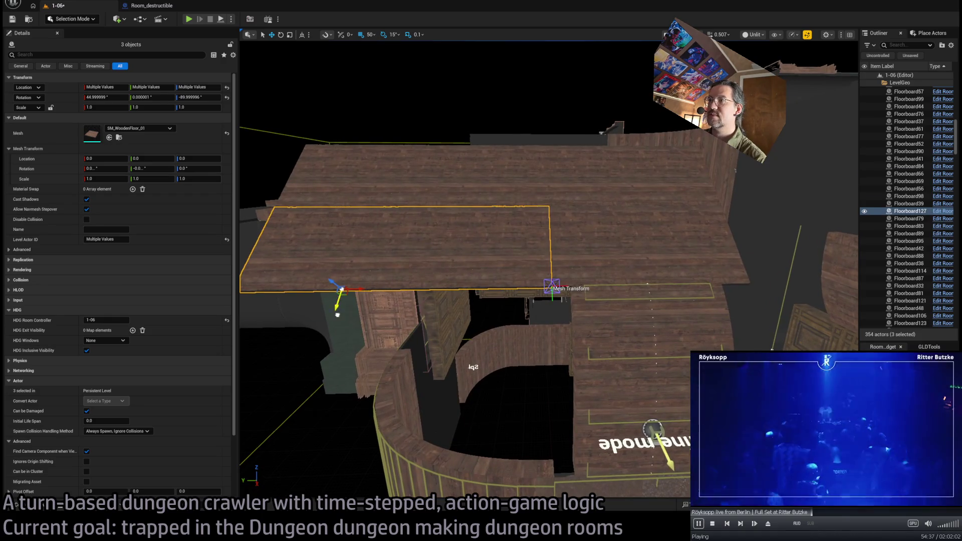
pyautogui.hotkey('ctrl', 'd')
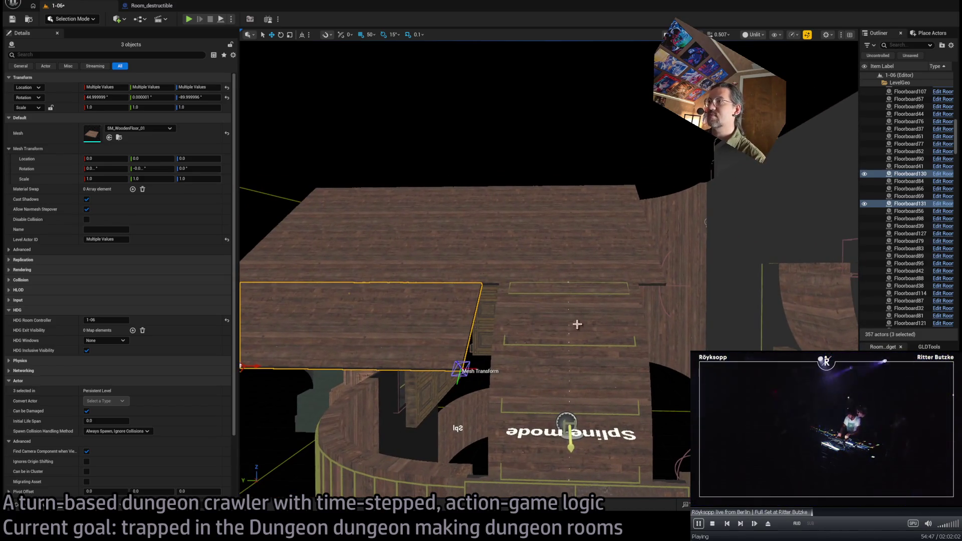
pyautogui.click(610, 297)
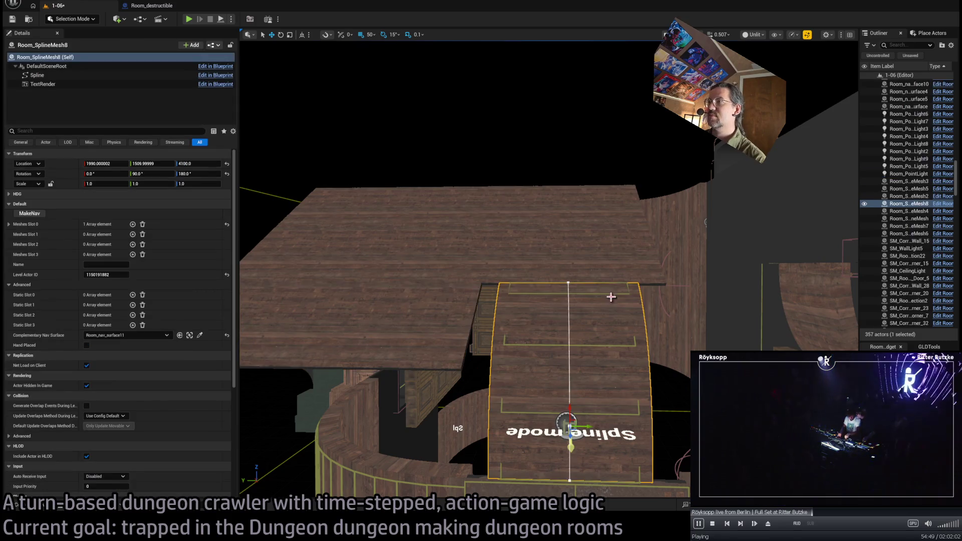
# Move Room_nav_surface11's spline points, one to X 5, then open its Blueprint
pyautogui.click(616, 314)
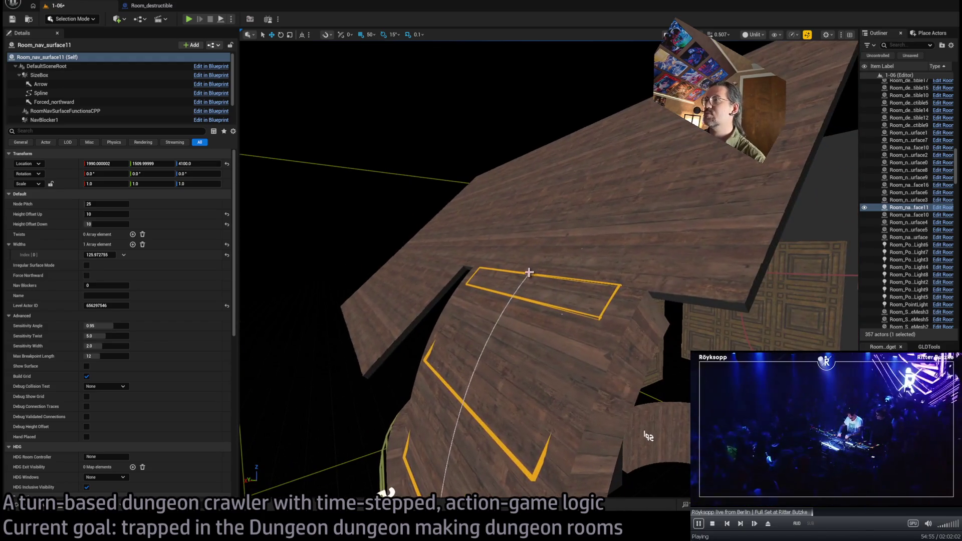
pyautogui.click(544, 285)
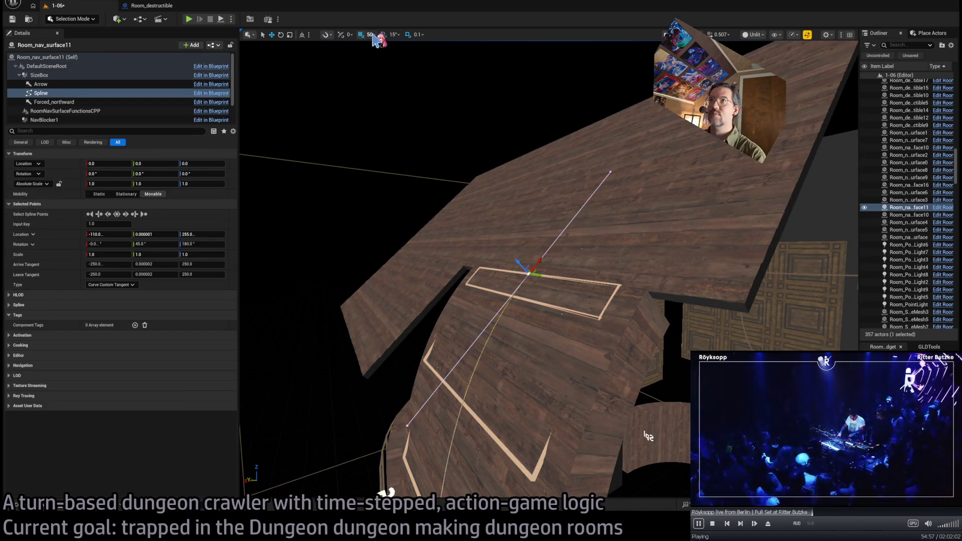
pyautogui.moveTo(518, 261); pyautogui.dragTo(514, 257)
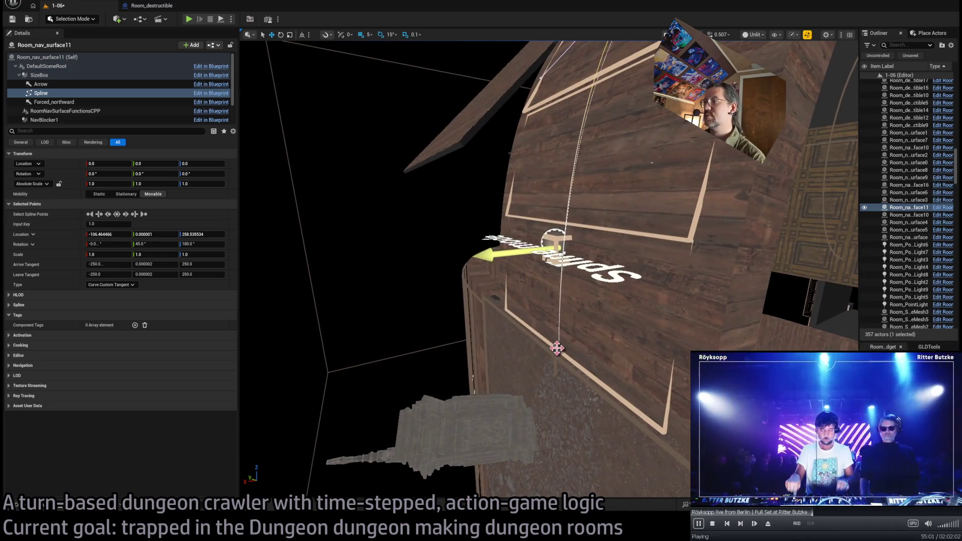
pyautogui.moveTo(557, 349); pyautogui.dragTo(566, 351)
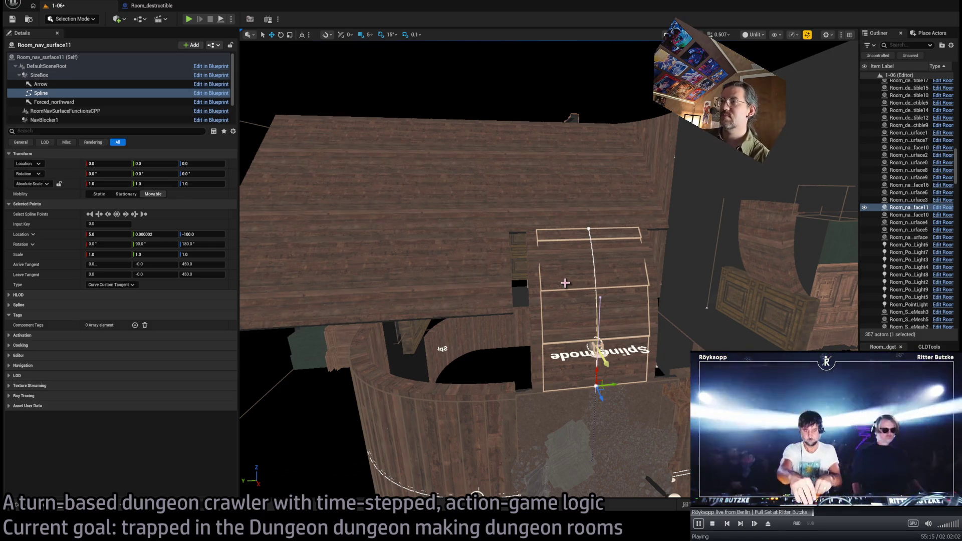
pyautogui.click(590, 283)
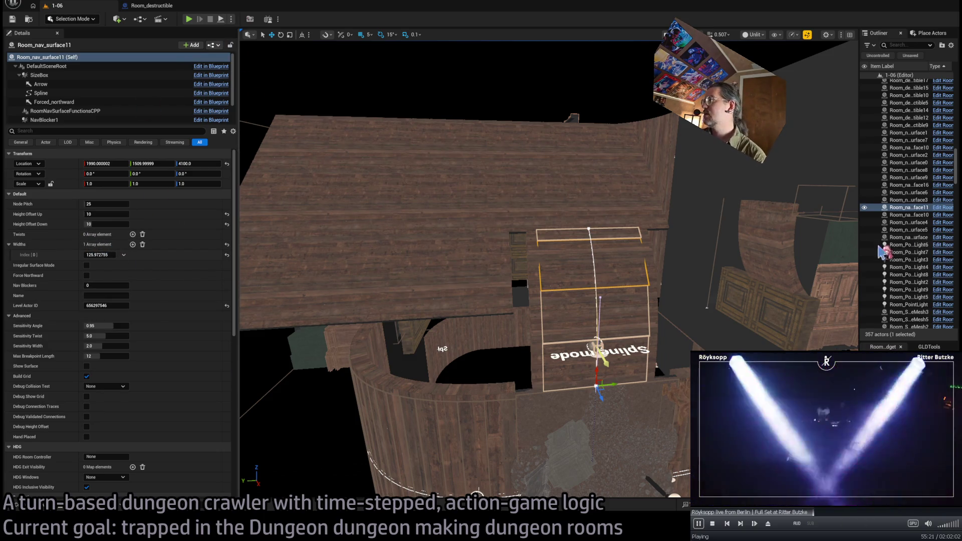
pyautogui.hotkey('ctrl', 'e')
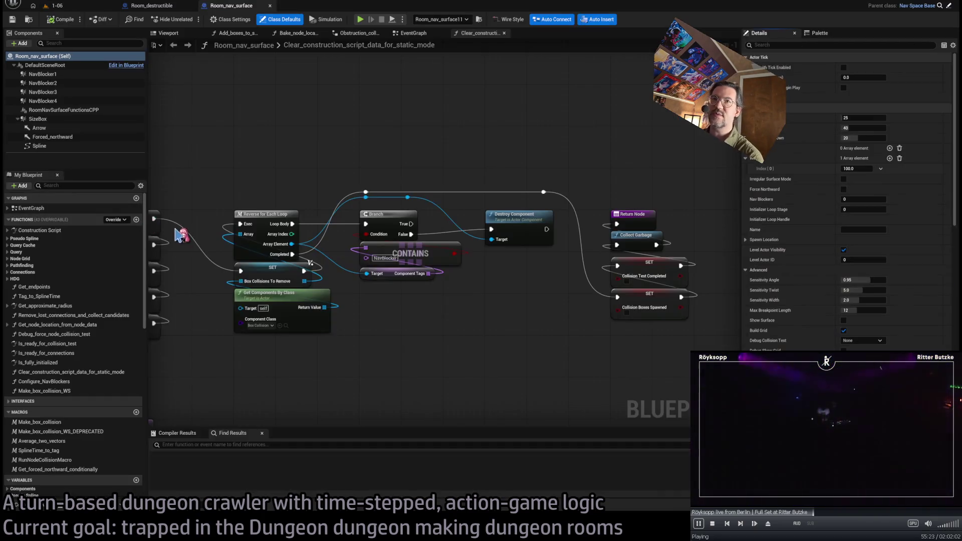
# Turn off Instance Editable on Irregular_surface_mode in the EventGraph, then return to level 1-06
pyautogui.middleClick(471, 33)
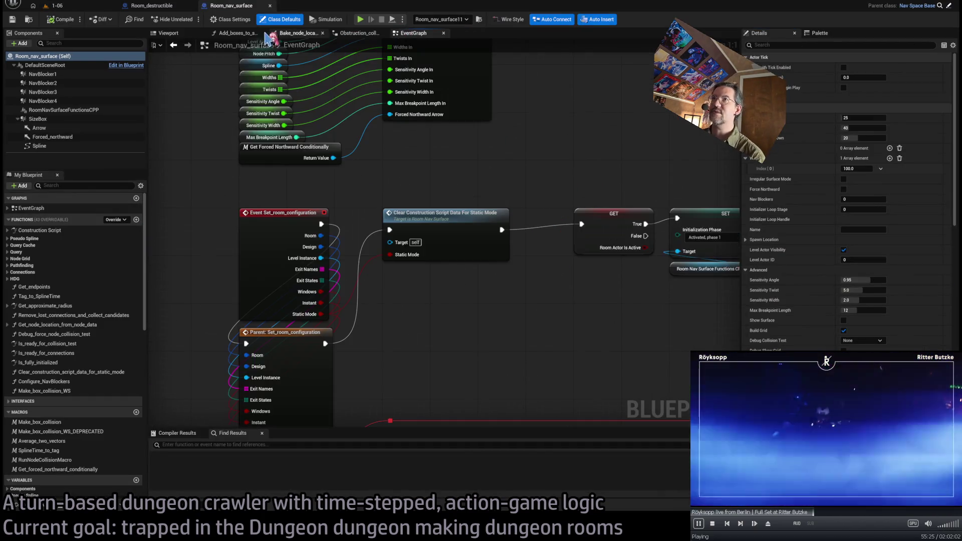
pyautogui.scroll(-6, 412, 196)
pyautogui.scroll(4, 485, 176)
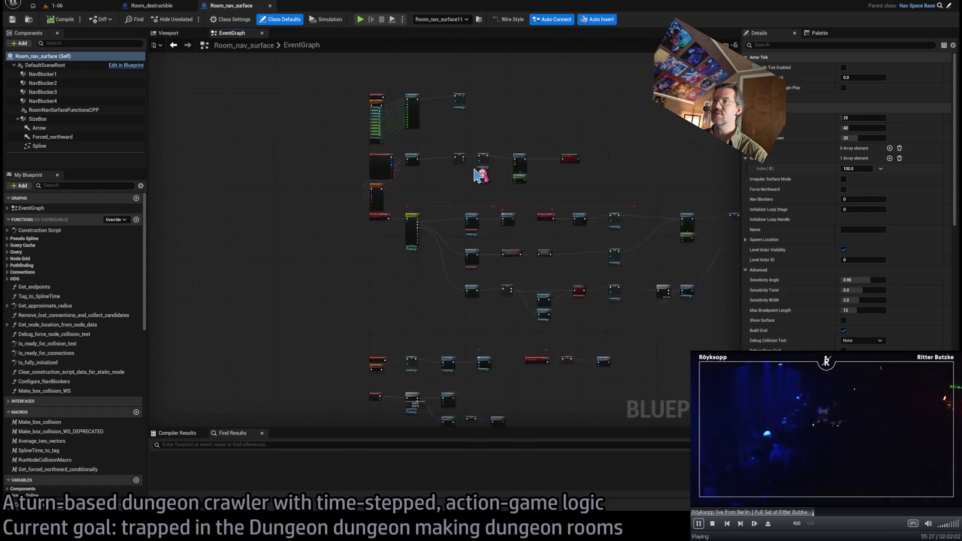
pyautogui.moveTo(551, 111); pyautogui.dragTo(521, 172)
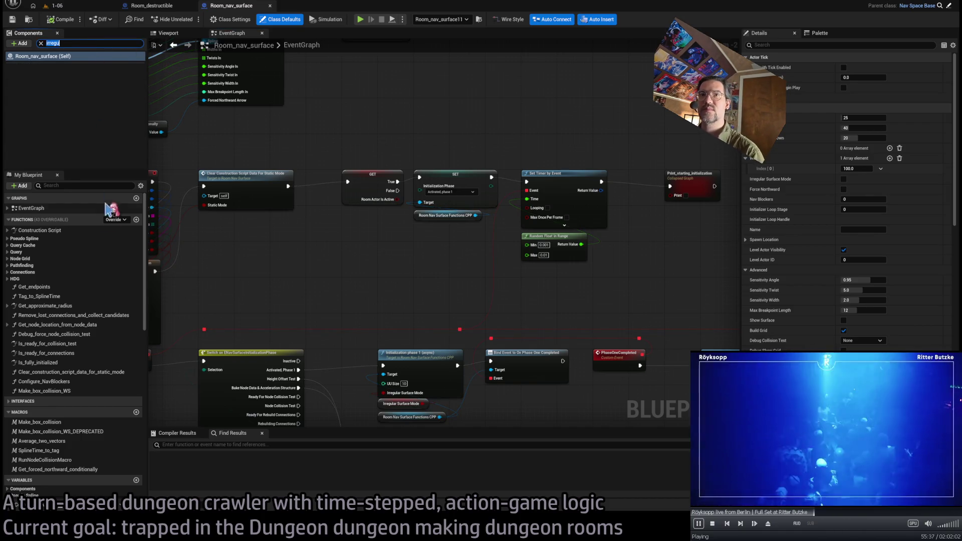
pyautogui.scroll(-10, 112, 314)
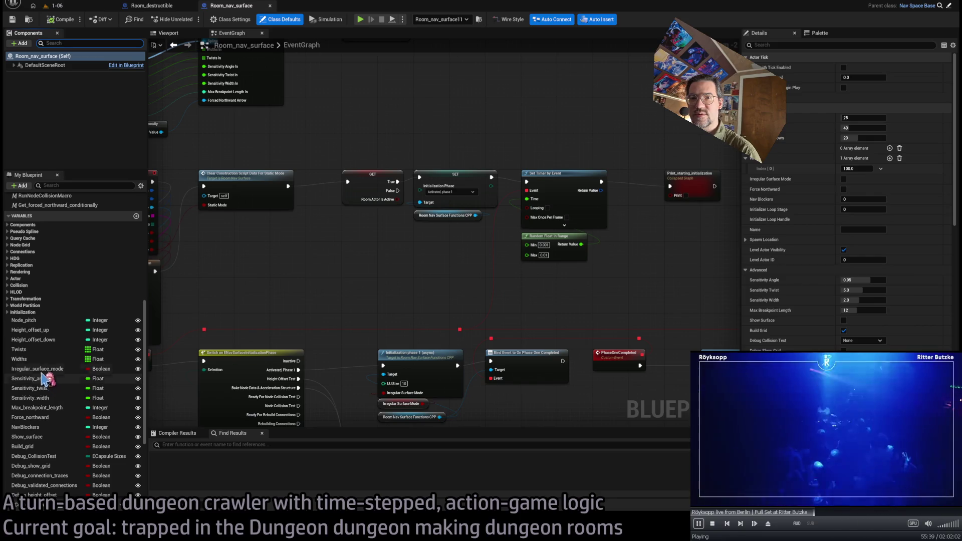
pyautogui.click(42, 370)
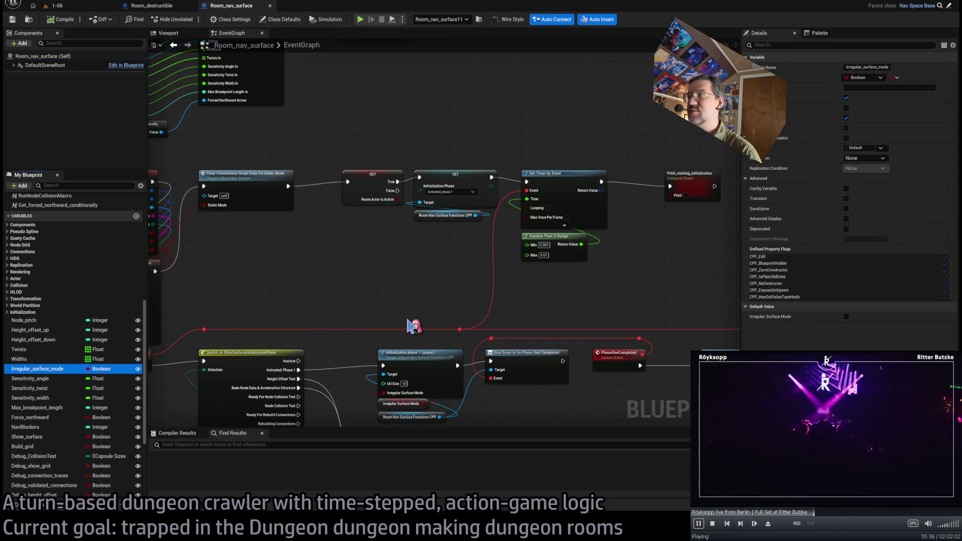
pyautogui.click(845, 98)
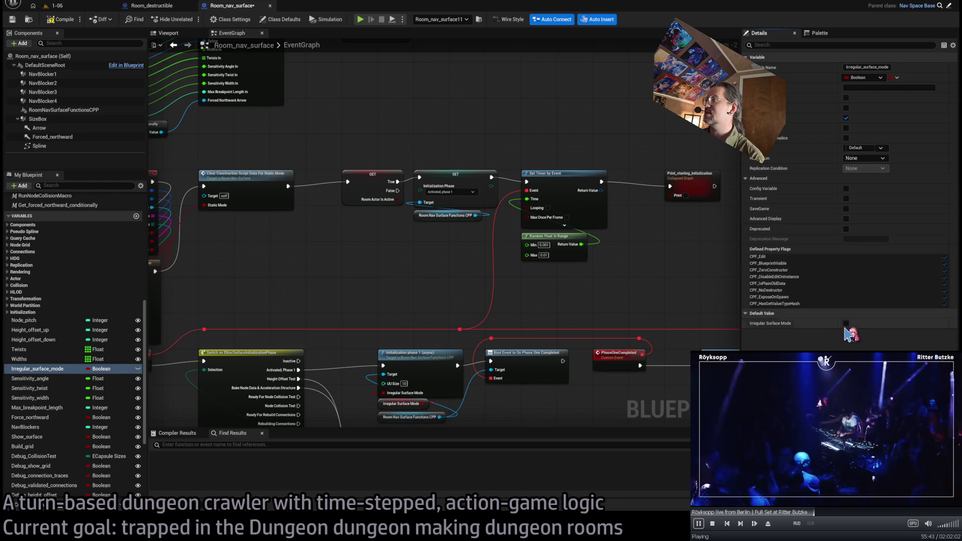
pyautogui.click(55, 6)
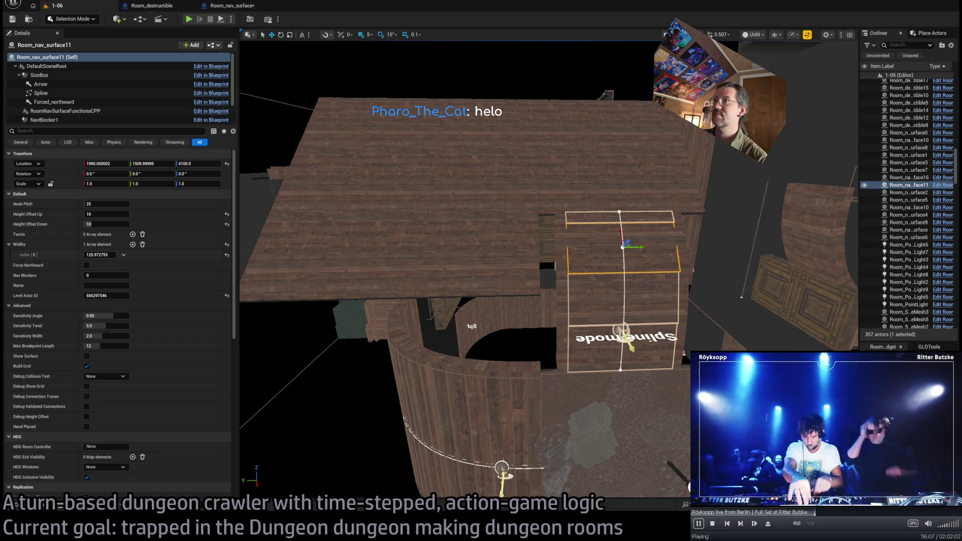
# Orbit around the wooden room and set Room_nav_surface11's Widths Index[0] to 140
pyautogui.moveTo(501, 301); pyautogui.dragTo(489, 288)
pyautogui.moveTo(492, 157); pyautogui.dragTo(492, 157)
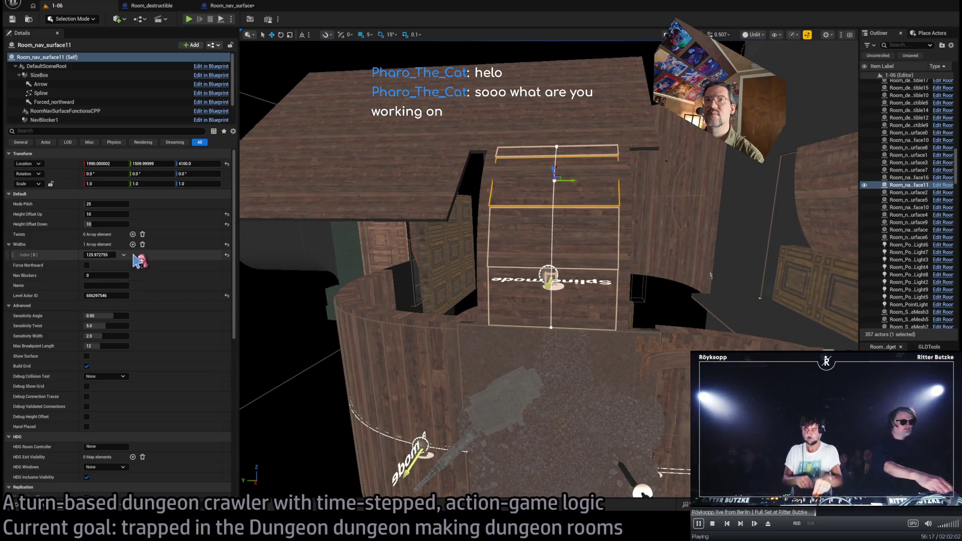
pyautogui.click(99, 251)
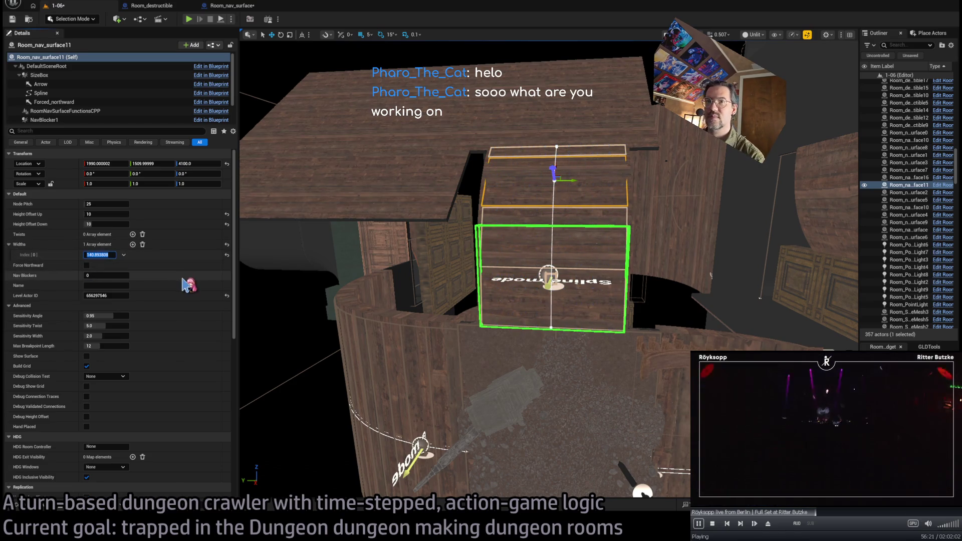
pyautogui.moveTo(311, 281); pyautogui.dragTo(390, 280)
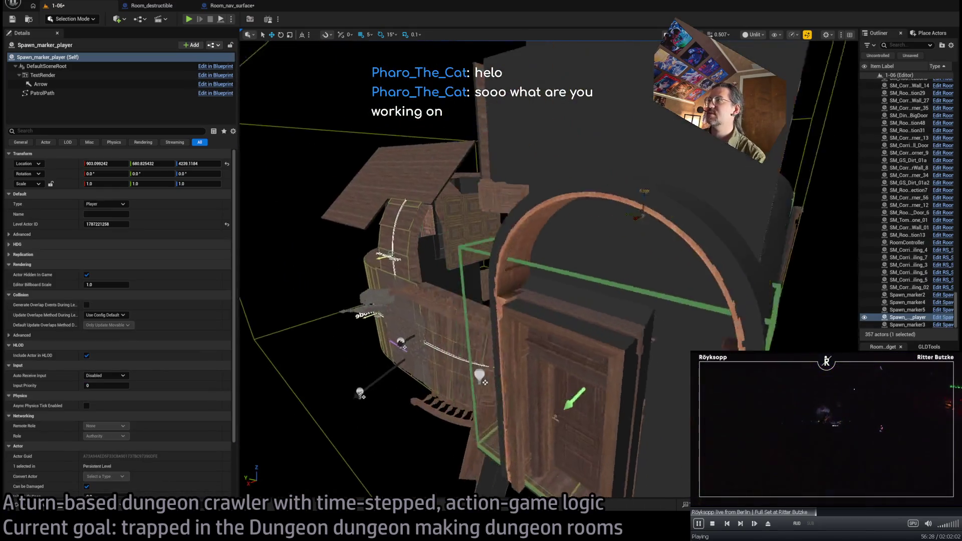
# Select and frame Spawn_marker_player, then start Play In Editor on level 1-06
pyautogui.click(671, 178)
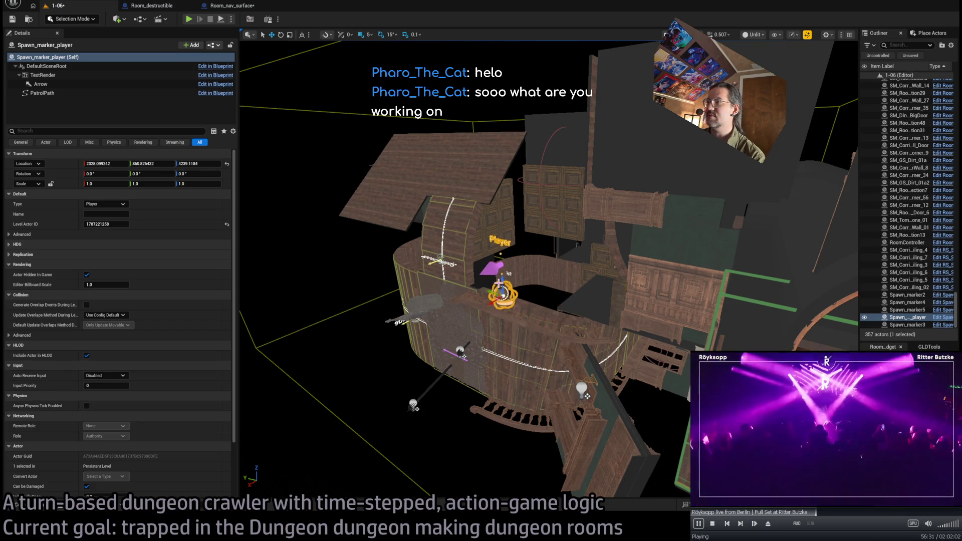
pyautogui.moveTo(549, 270); pyautogui.dragTo(579, 270)
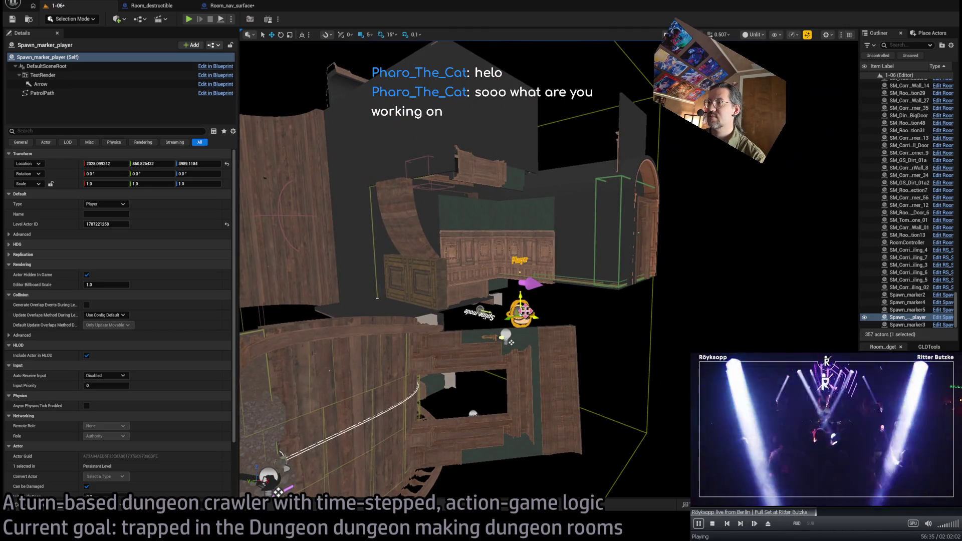
pyautogui.press('f')
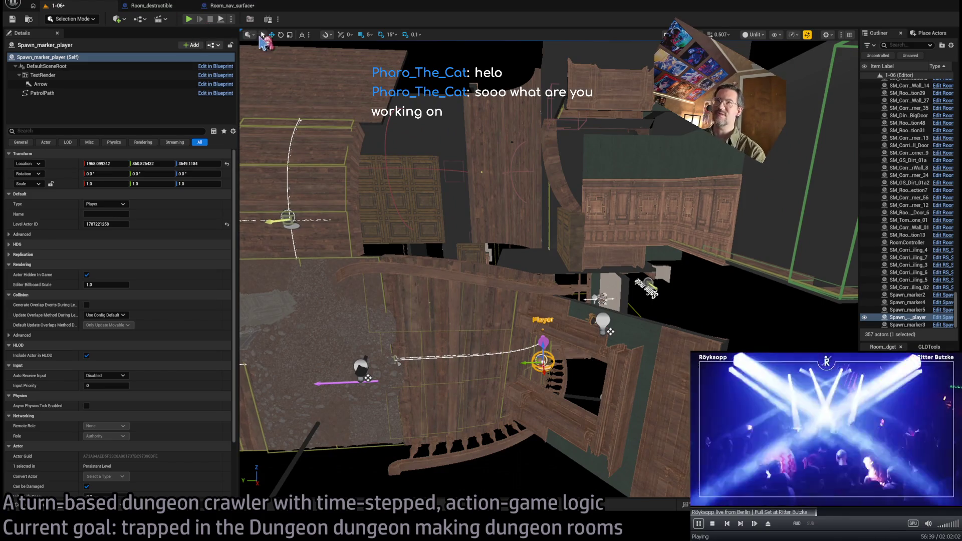
pyautogui.click(191, 23)
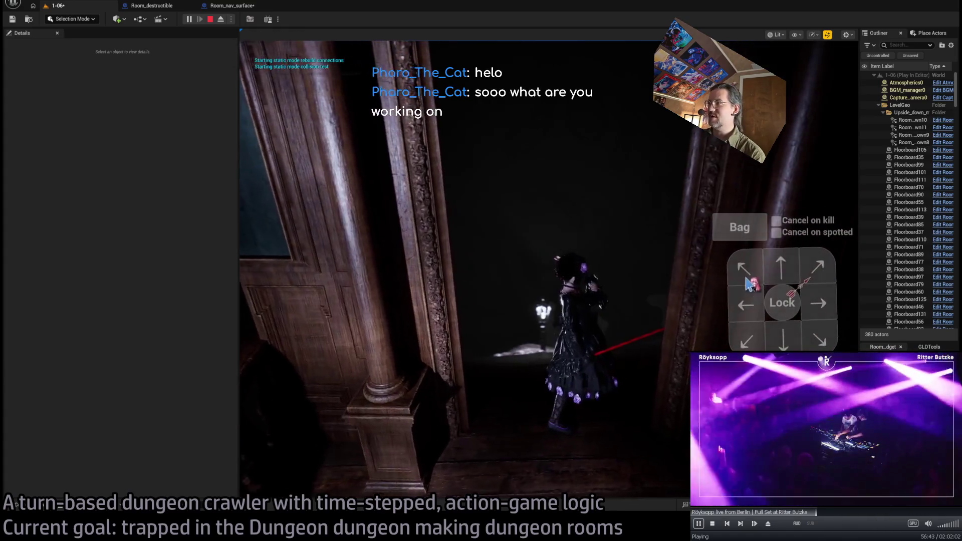
# Widen the game view and run the character's first turn
pyautogui.moveTo(240, 273)
pyautogui.mouseDown()
pyautogui.moveTo(136, 285)
pyautogui.moveTo(168, 284)
pyautogui.moveTo(213, 320)
pyautogui.mouseUp()
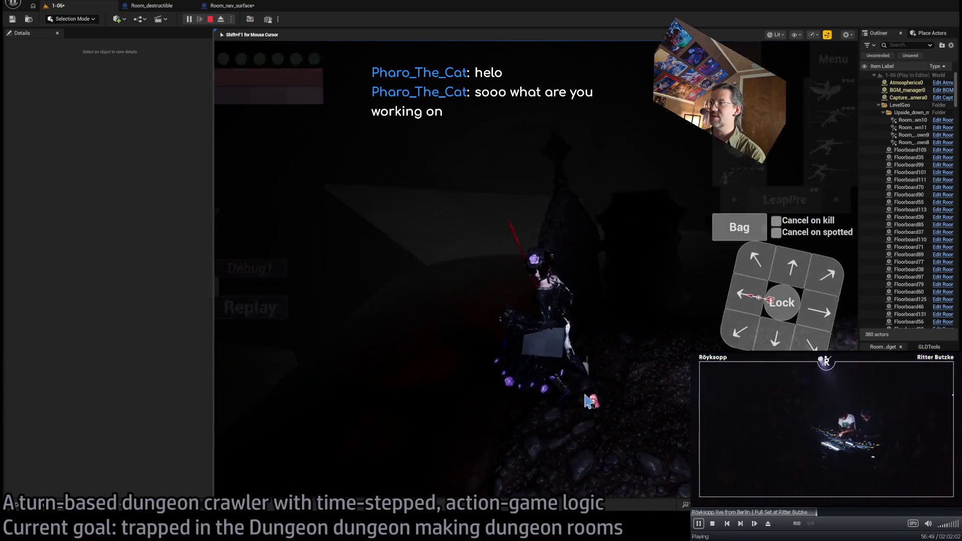
pyautogui.click(784, 330)
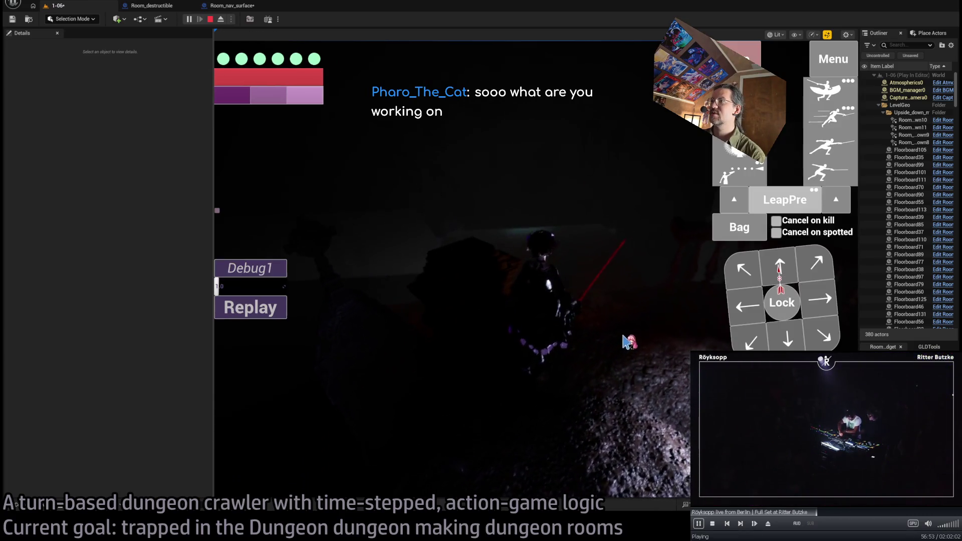
pyautogui.click(264, 347)
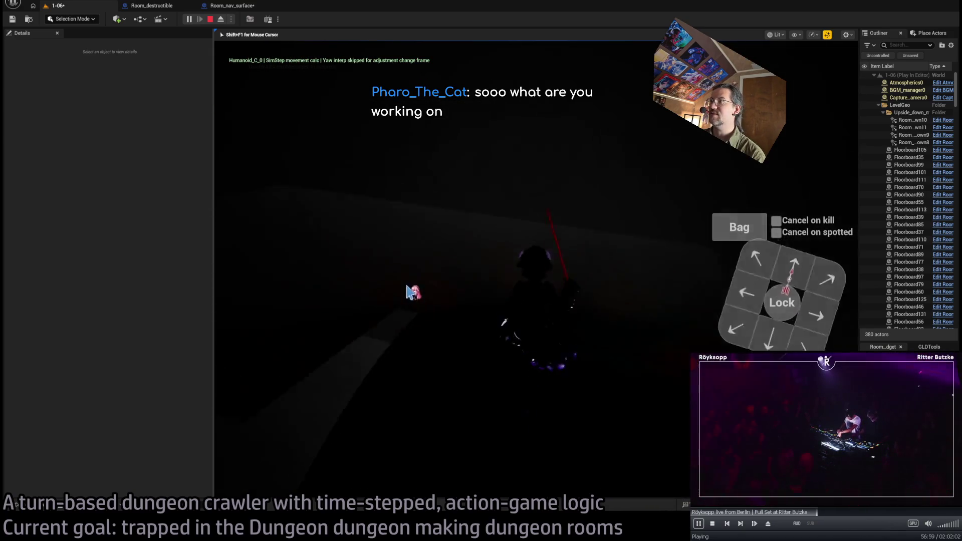
# In unlit shading, queue a down, down, right move and execute it
pyautogui.press('F2')
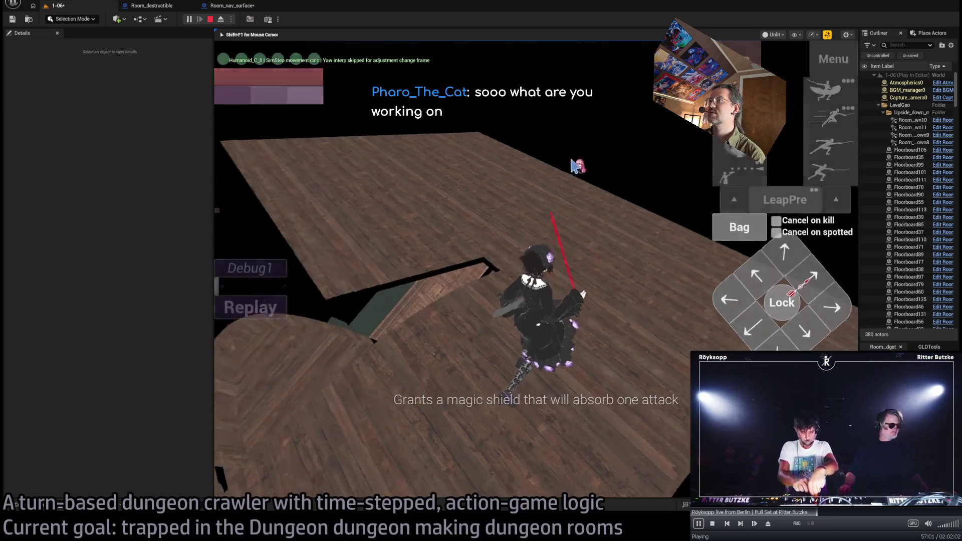
pyautogui.press('Down')
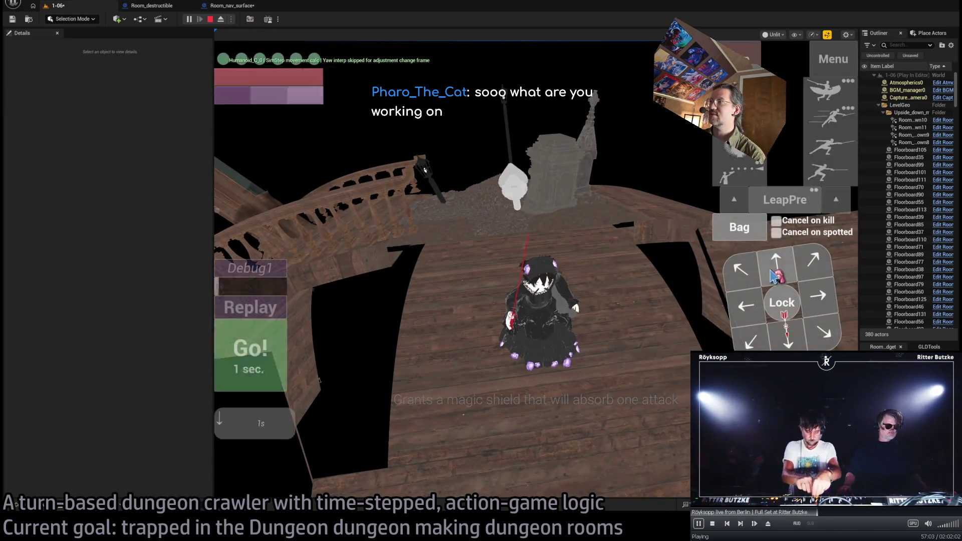
pyautogui.press('Down')
pyautogui.press('Right')
pyautogui.press('Right')
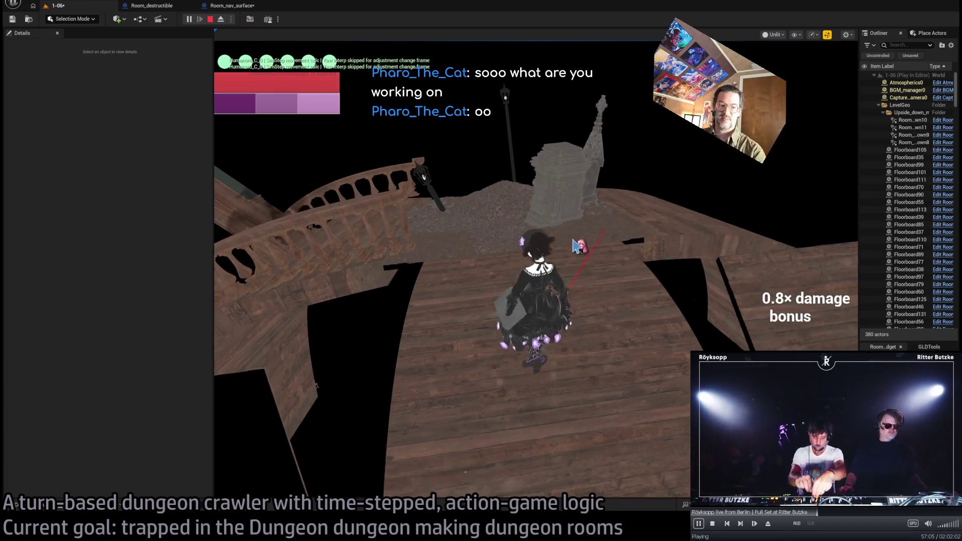
pyautogui.click(457, 303)
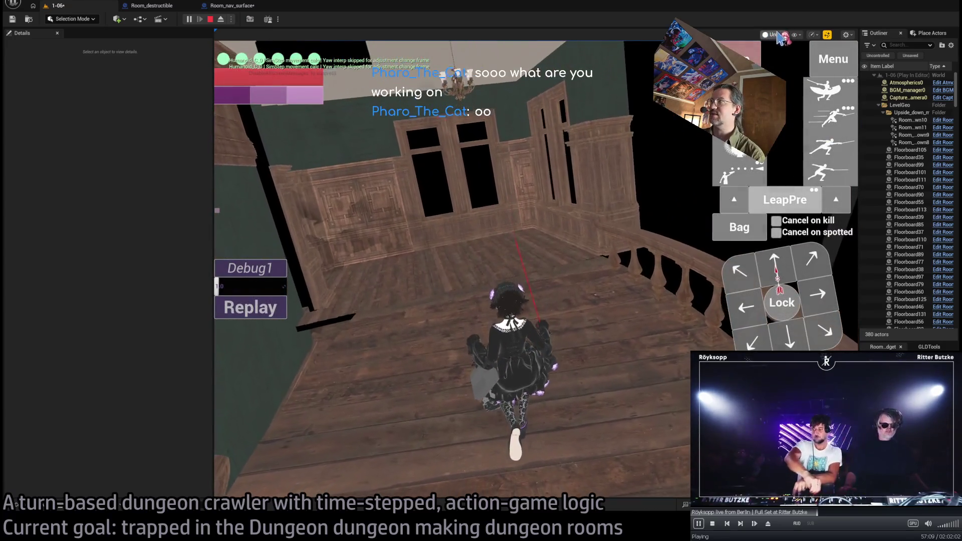
# Back in lit shading, queue a forward walk of about 2¼ seconds and run it
pyautogui.press('F3')
pyautogui.click(805, 266)
pyautogui.click(806, 265)
pyautogui.click(510, 238)
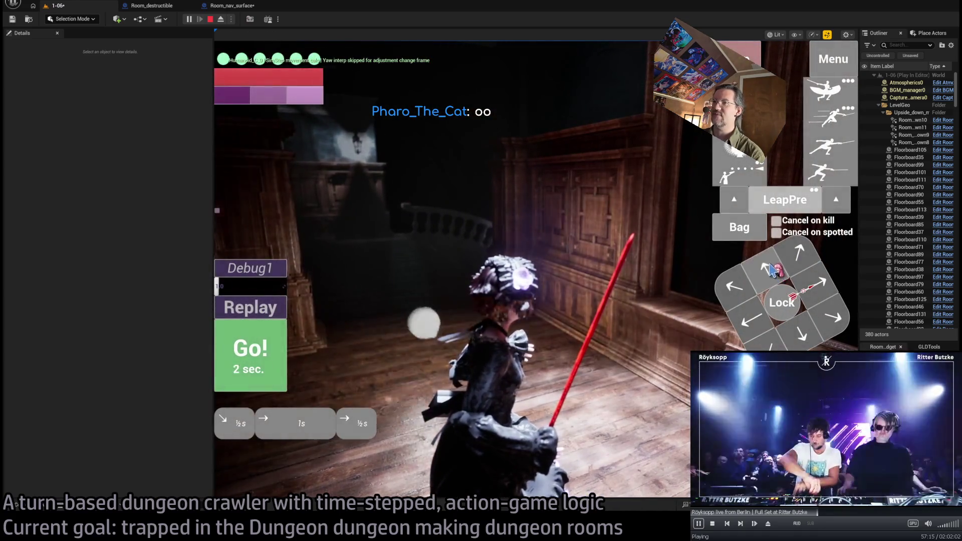
pyautogui.click(763, 278)
pyautogui.click(480, 281)
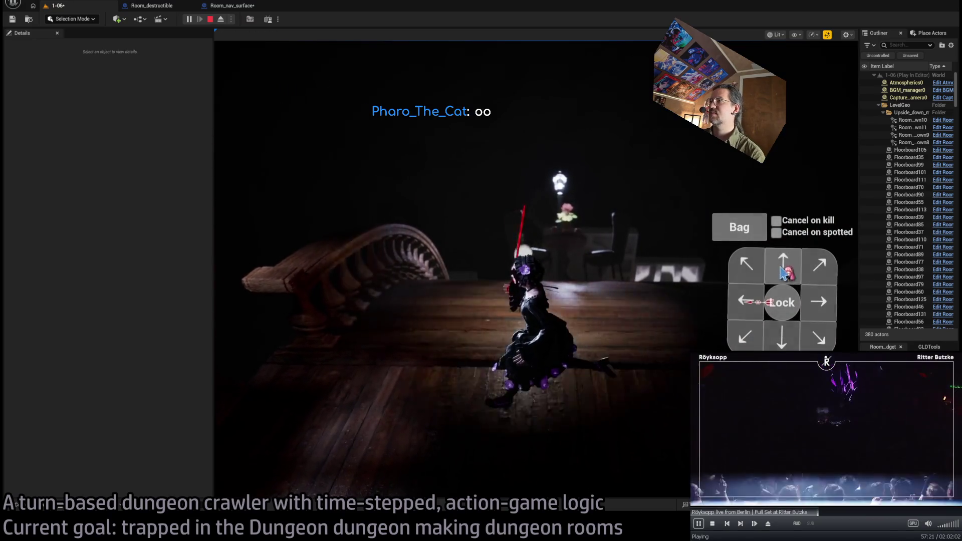
# Move the character up-left, perform a lunge and the next action, then stop the playtest
pyautogui.click(745, 271)
pyautogui.click(468, 326)
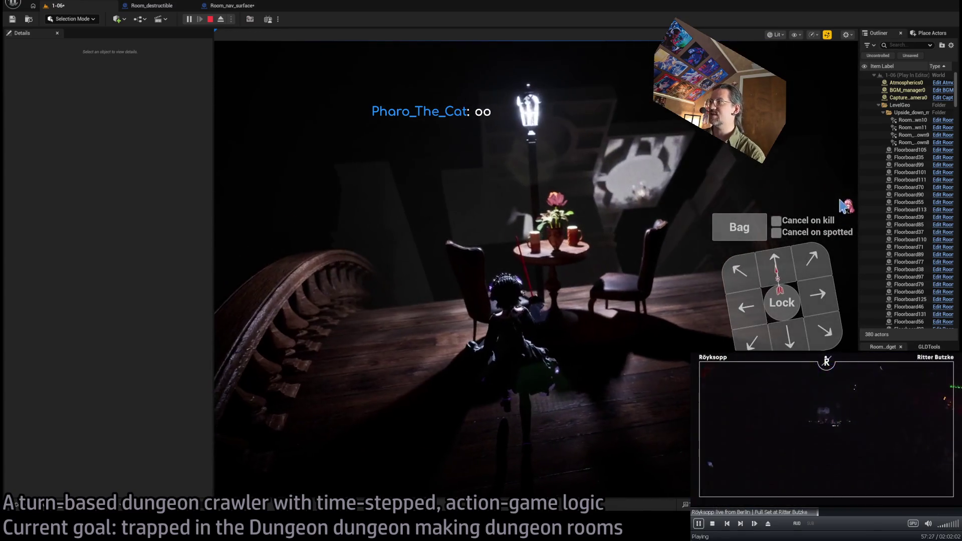
pyautogui.click(834, 116)
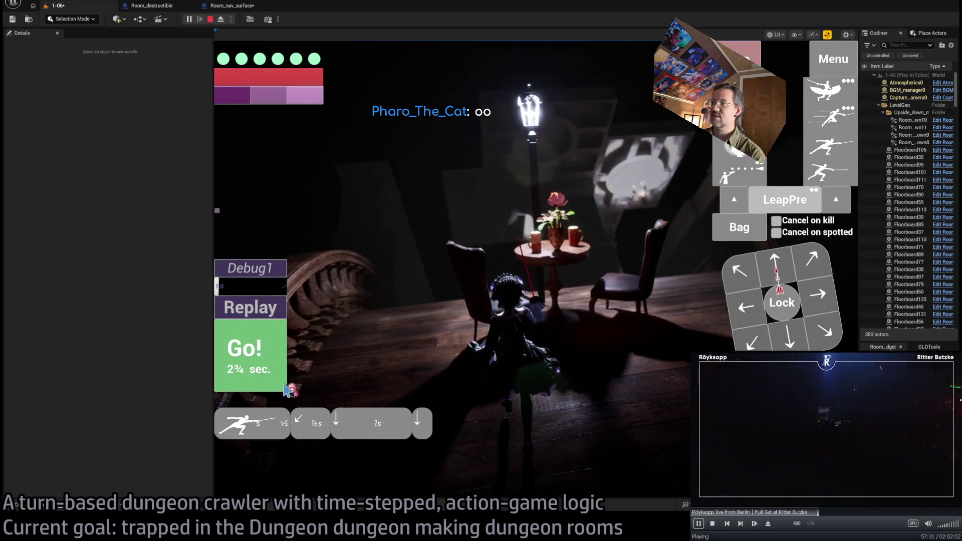
pyautogui.press('space')
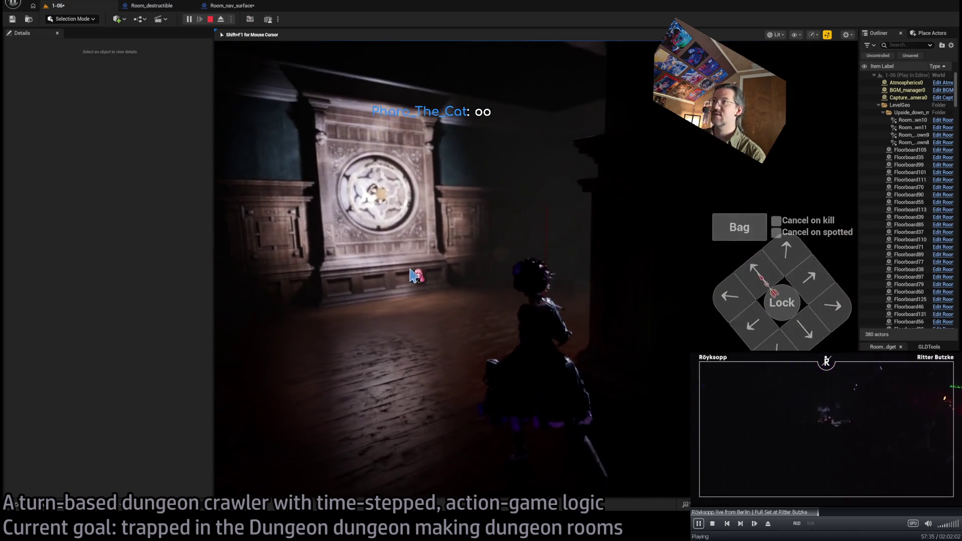
pyautogui.press('space')
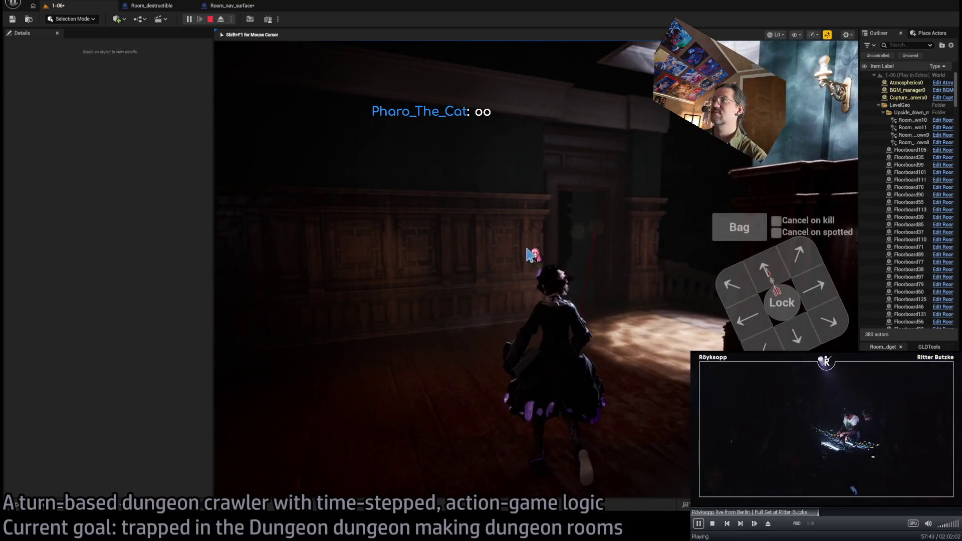
pyautogui.press('Escape')
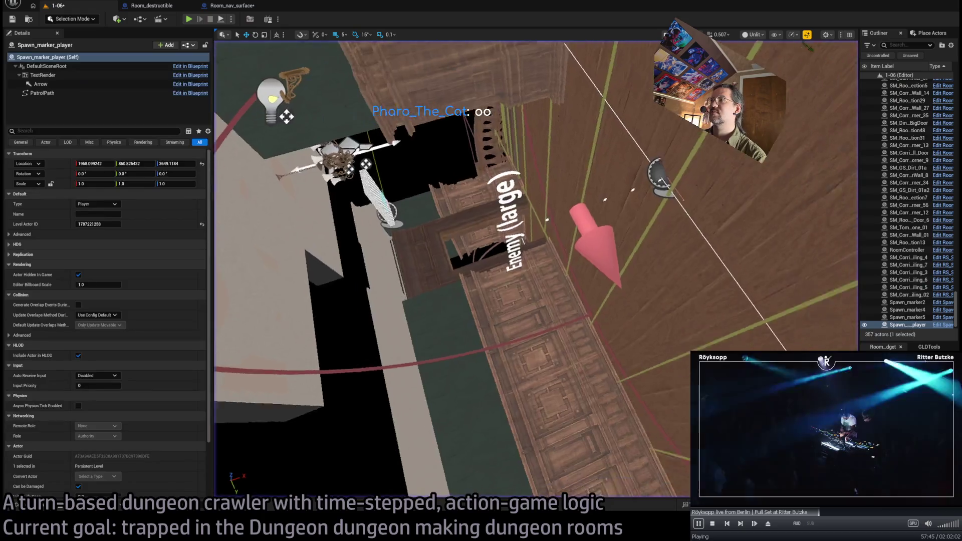
# In lit view, widen Room_PointLight8_down9's outer cone angle from 36.6 to about 57.25°
pyautogui.press('f')
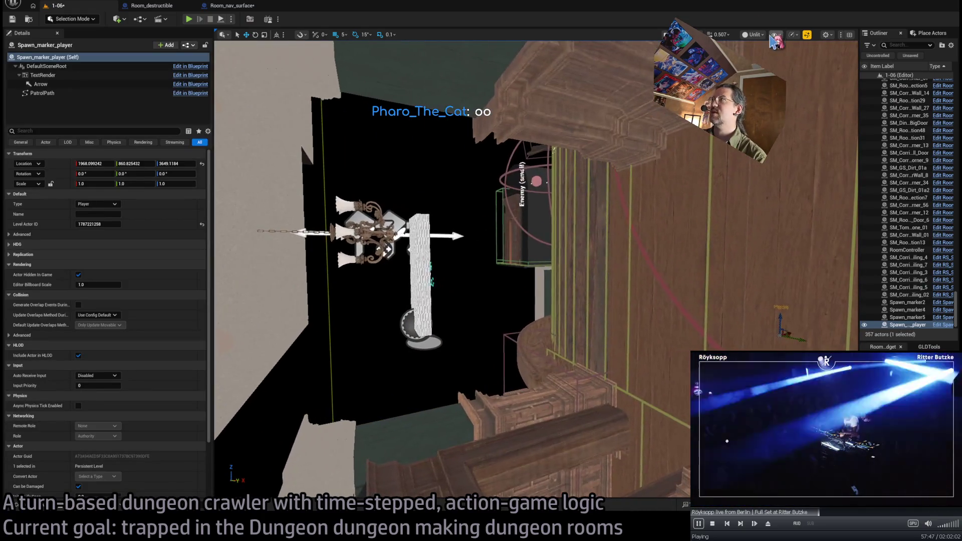
pyautogui.hotkey('alt', '4')
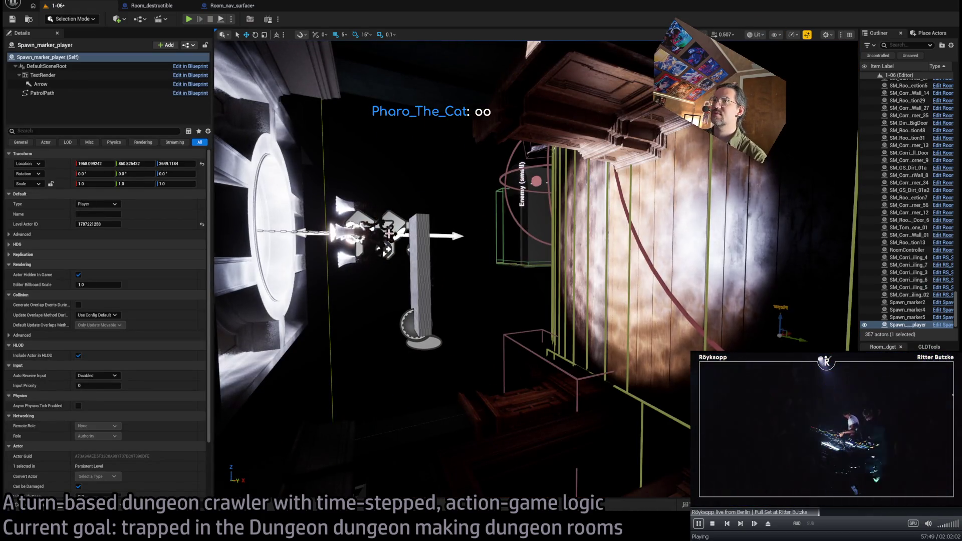
pyautogui.click(346, 231)
pyautogui.press('f')
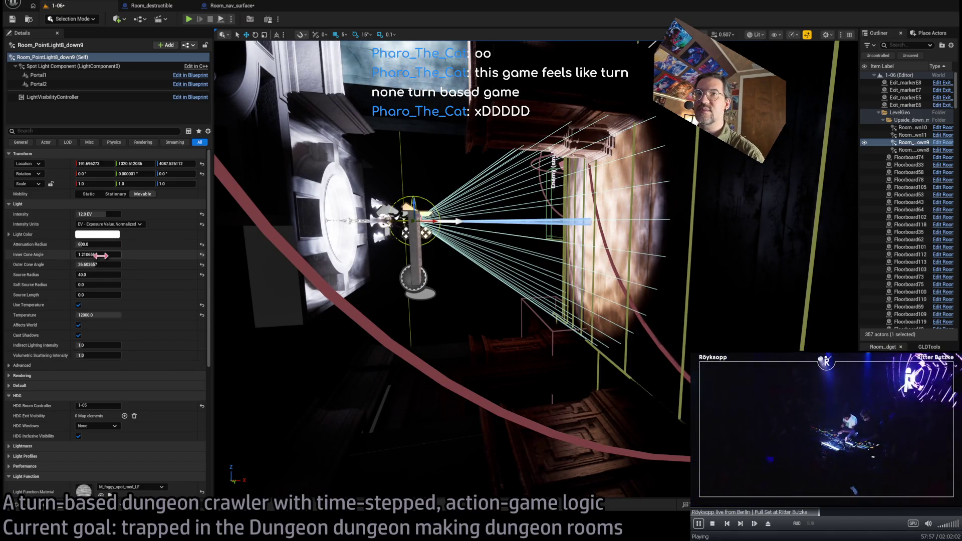
pyautogui.moveTo(102, 264); pyautogui.dragTo(127, 264)
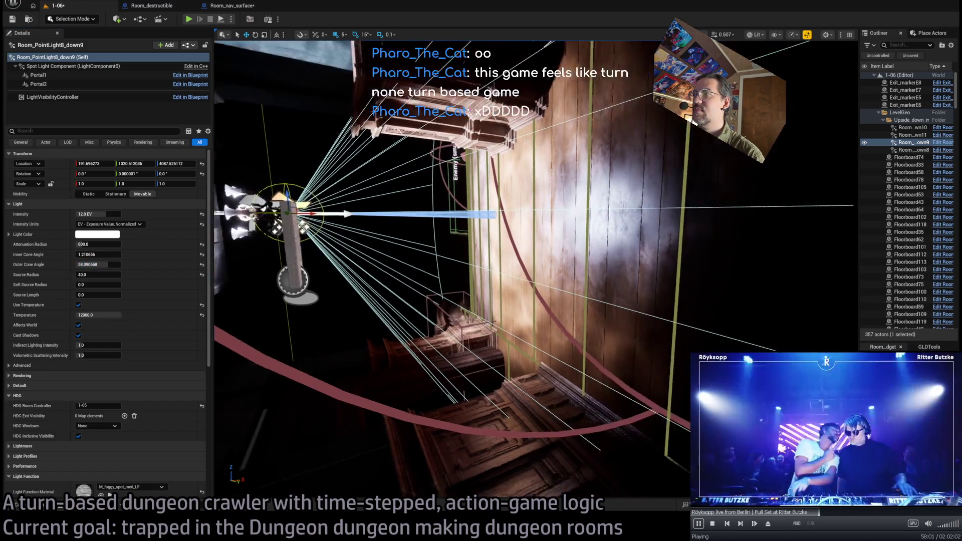
pyautogui.press('f')
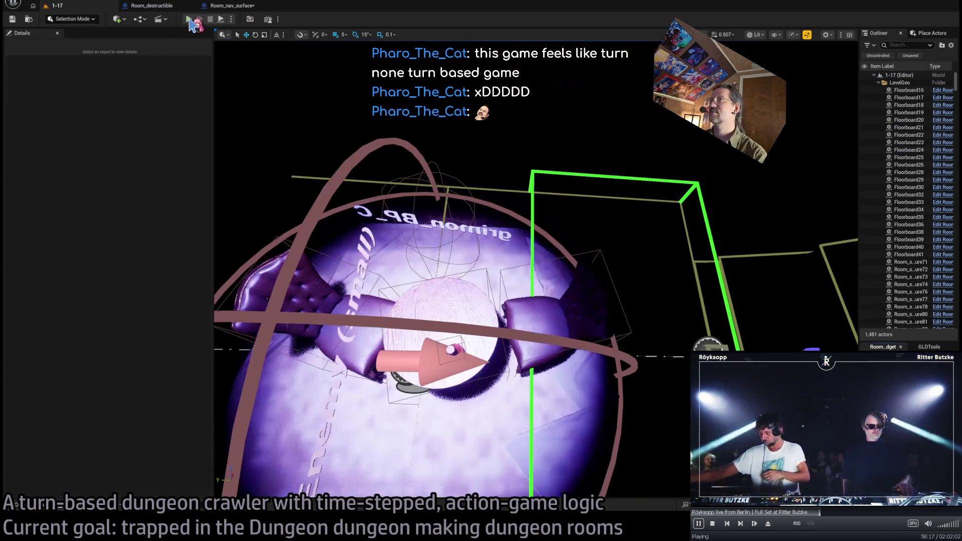
# Start the 1-17 playtest, widen the view, and run two turns with a ¾-second downward step
pyautogui.hotkey('alt', 'p')
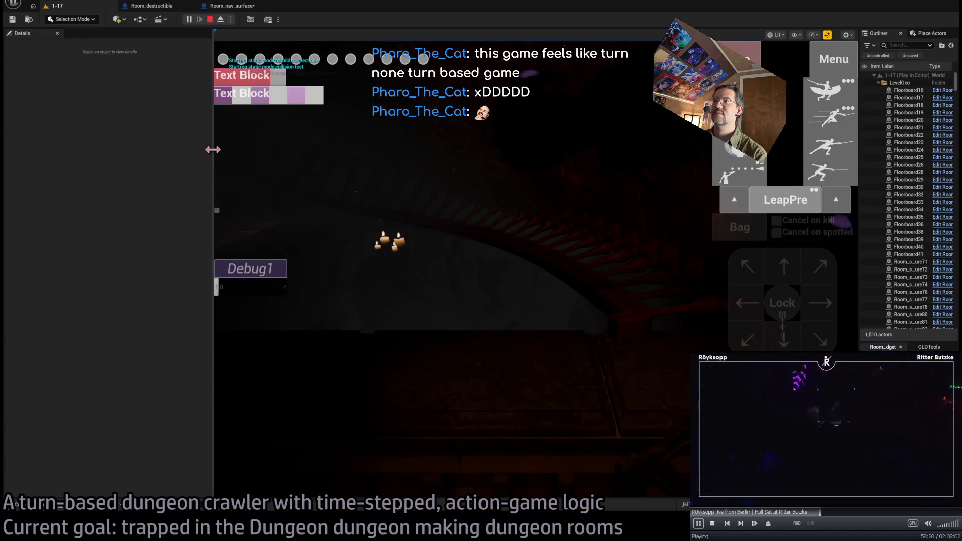
pyautogui.moveTo(213, 150); pyautogui.dragTo(82, 167)
pyautogui.click(404, 309)
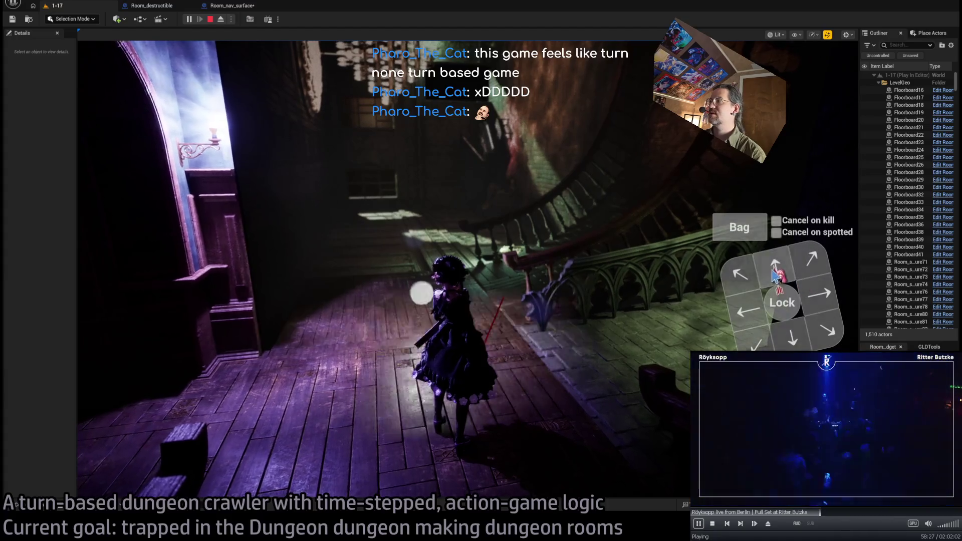
pyautogui.click(812, 267)
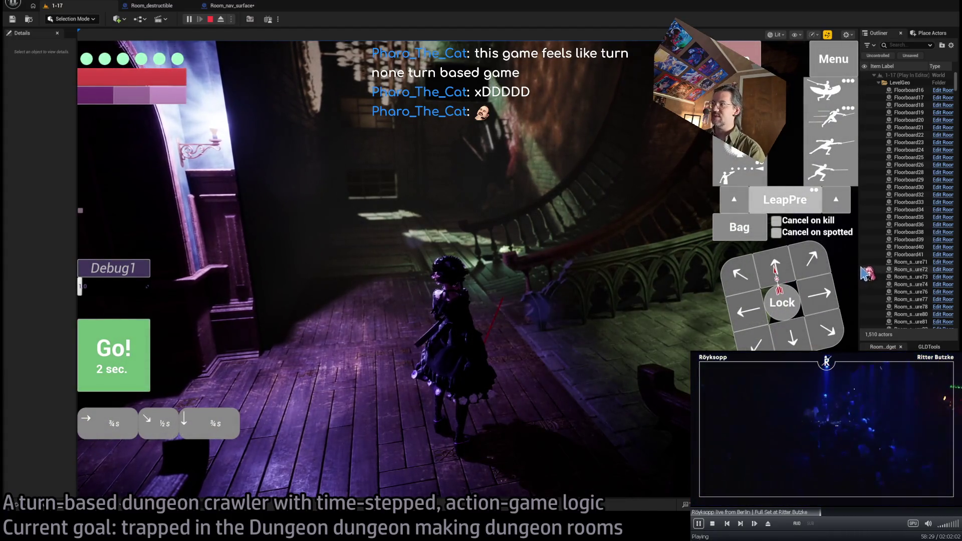
pyautogui.moveTo(859, 266)
pyautogui.mouseDown()
pyautogui.moveTo(618, 281)
pyautogui.moveTo(551, 303)
pyautogui.mouseUp()
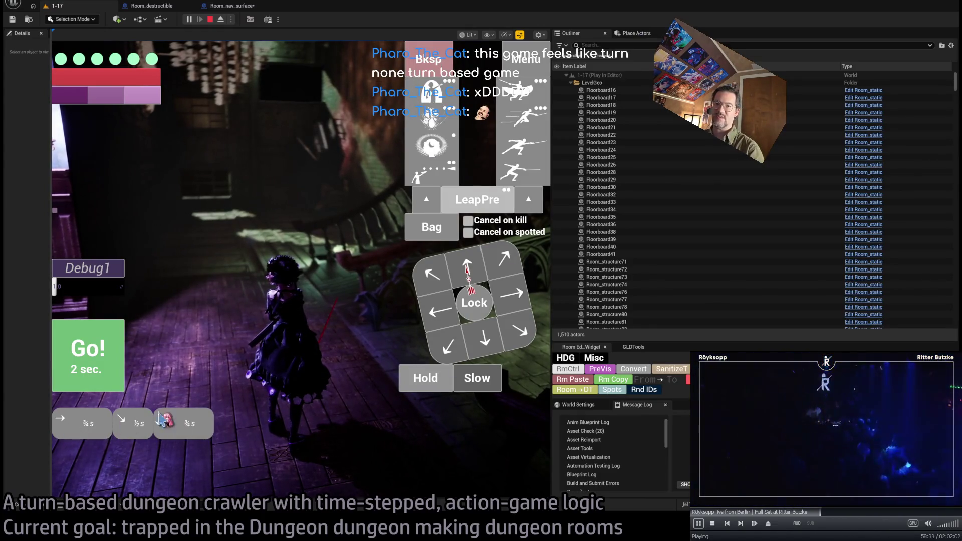
pyautogui.click(98, 350)
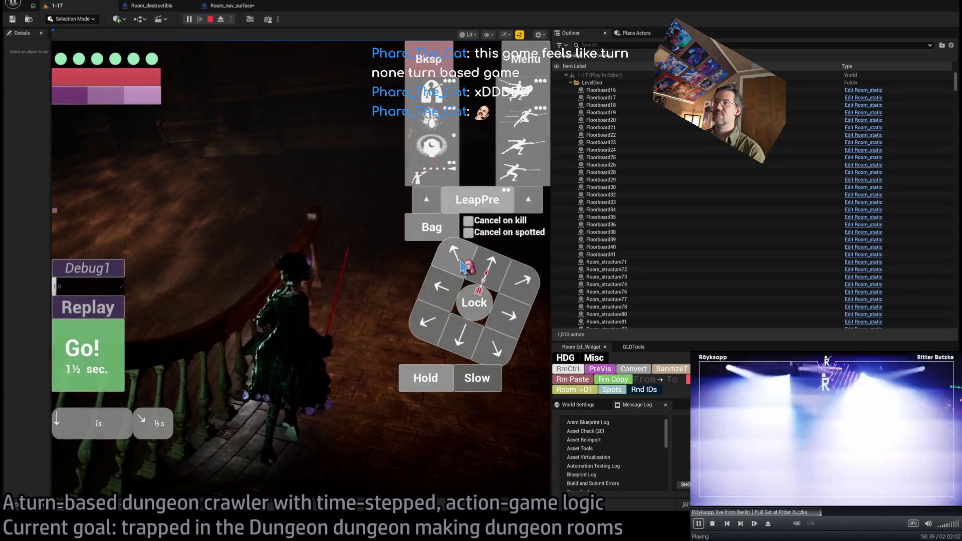
pyautogui.click(99, 351)
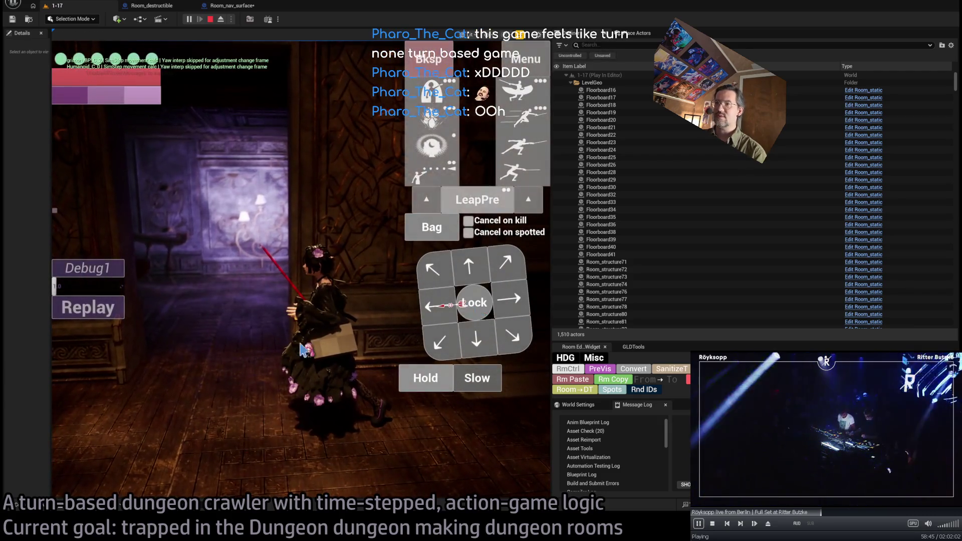
# Lock onto the cat enemy, step toward it, hit it with three lunges, and widen the game view
pyautogui.click(463, 306)
pyautogui.click(511, 273)
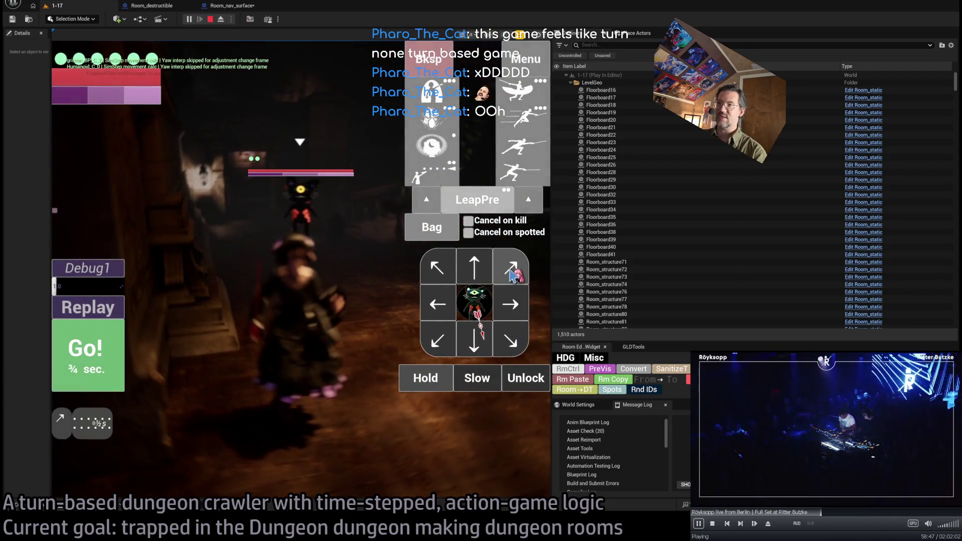
pyautogui.click(92, 356)
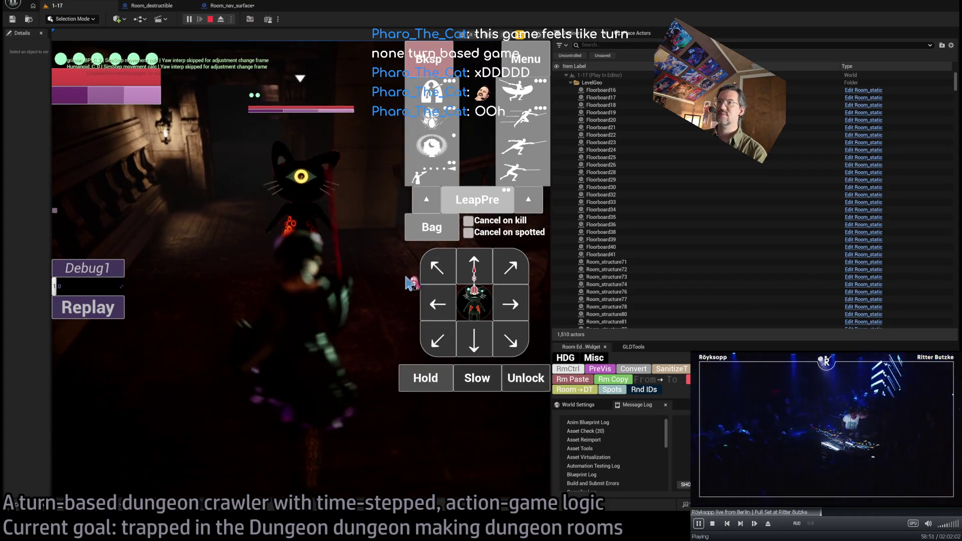
pyautogui.click(473, 273)
pyautogui.click(520, 175)
pyautogui.click(520, 175)
pyautogui.click(520, 176)
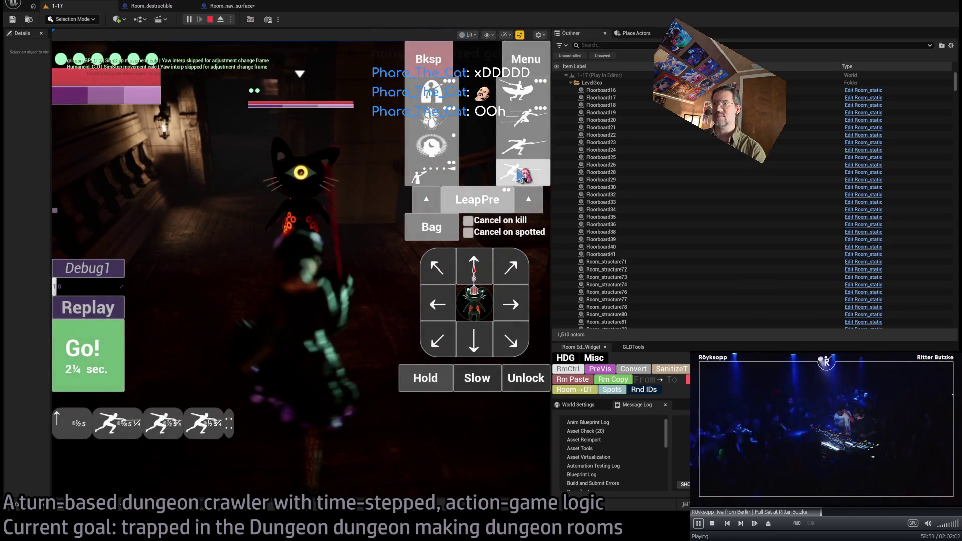
pyautogui.click(98, 368)
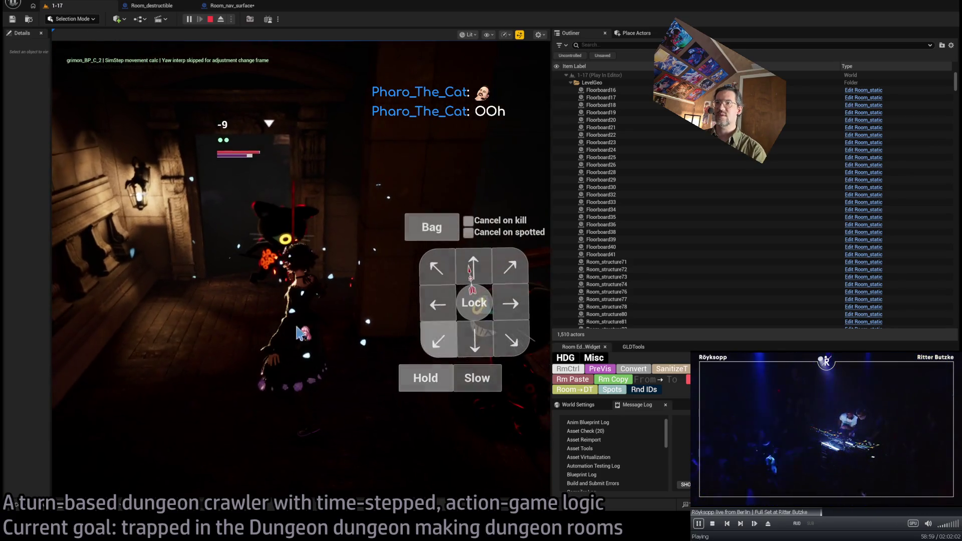
pyautogui.moveTo(551, 273); pyautogui.dragTo(825, 273)
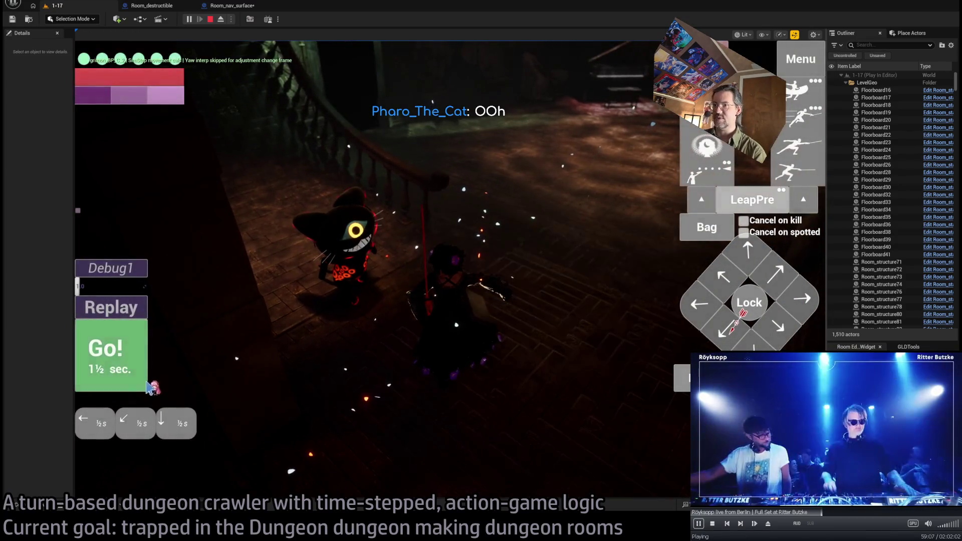
# Run the queued moves, then queue two one-second moves right to descend the stairs
pyautogui.click(149, 387)
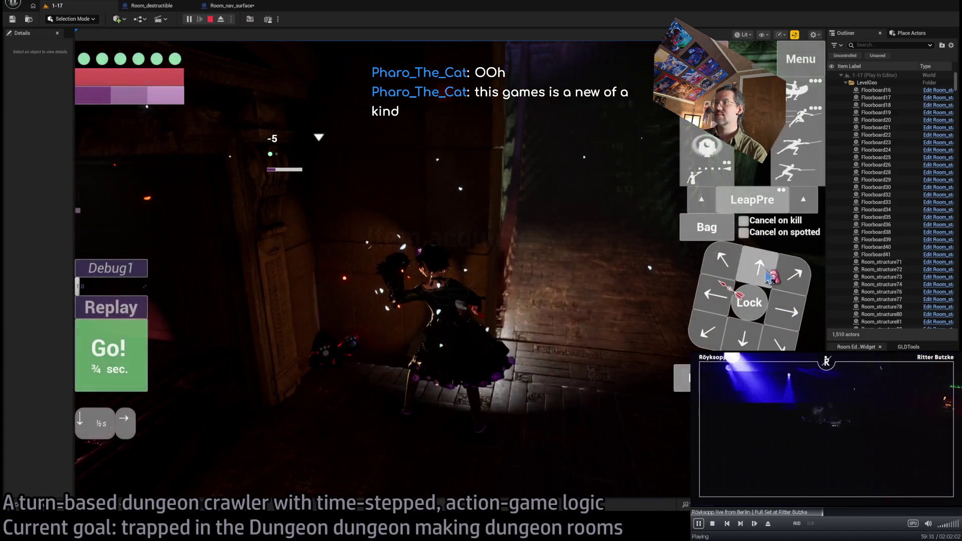
pyautogui.click(787, 312)
pyautogui.click(787, 312)
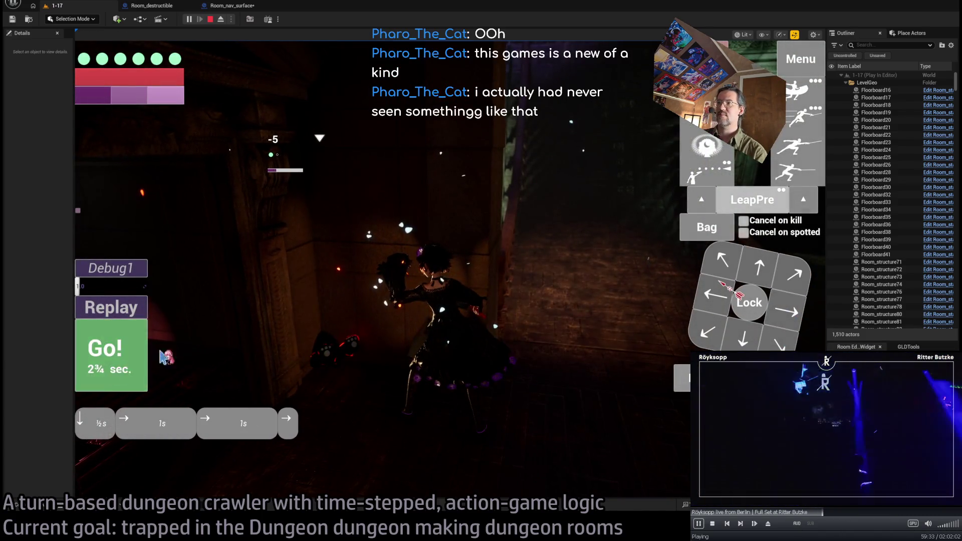
pyautogui.click(145, 353)
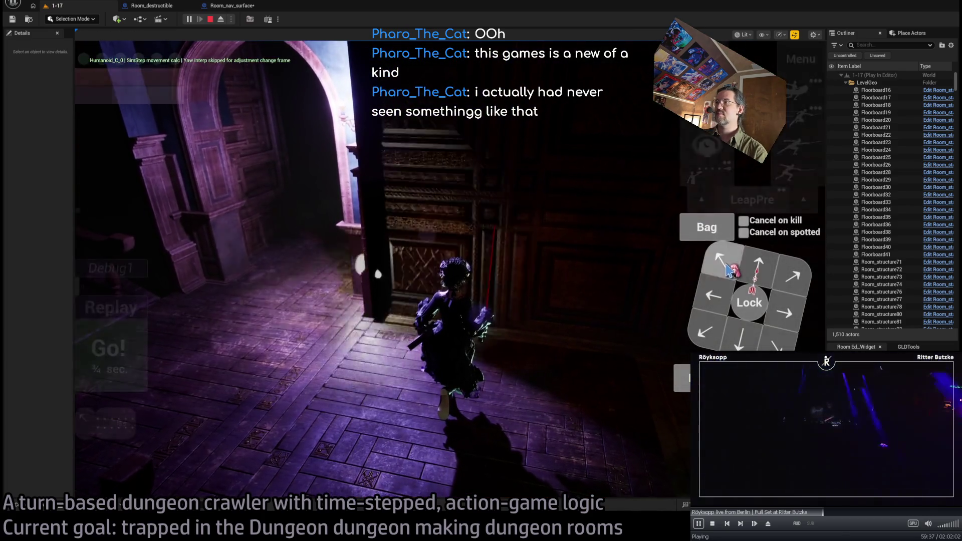
# Walk forward and turn down the candlelit corridor, then eject to a free editor camera
pyautogui.click(146, 353)
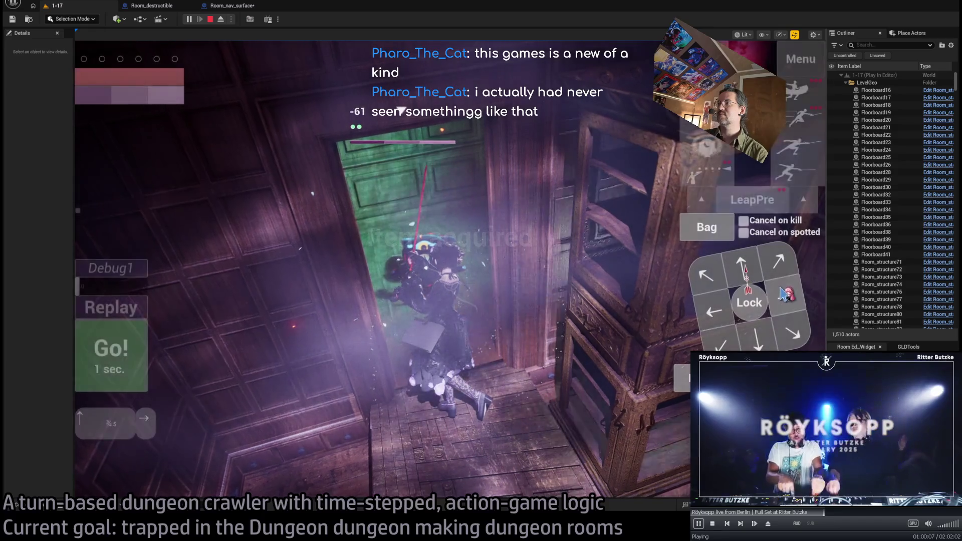
pyautogui.click(136, 367)
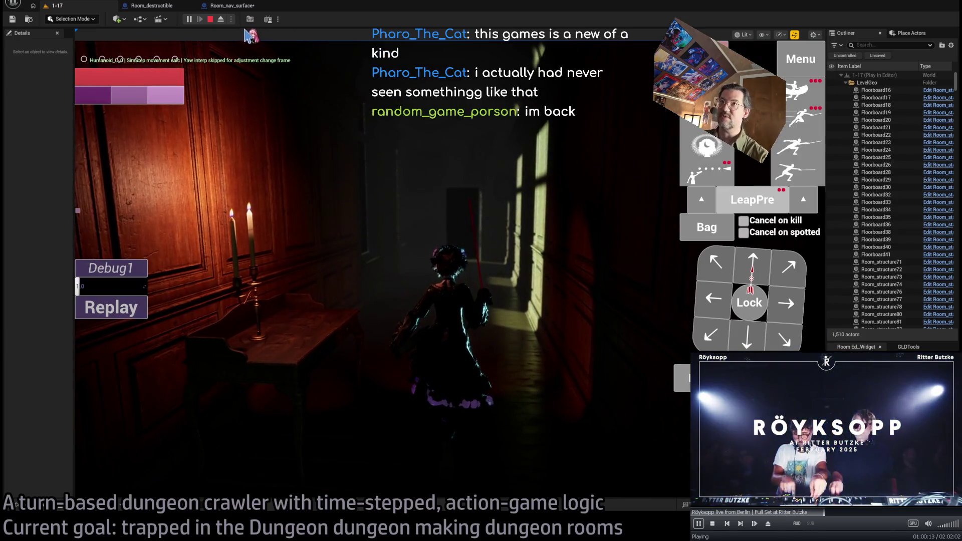
pyautogui.press('F8')
# Fly the camera above and around the building walls with the view switched to Unlit
pyautogui.press('s')
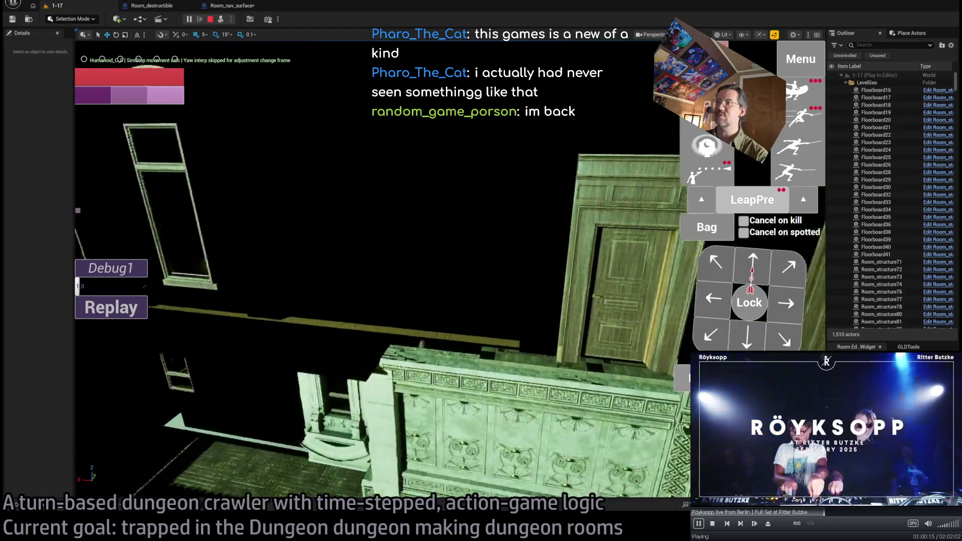
pyautogui.hotkey('alt', '3')
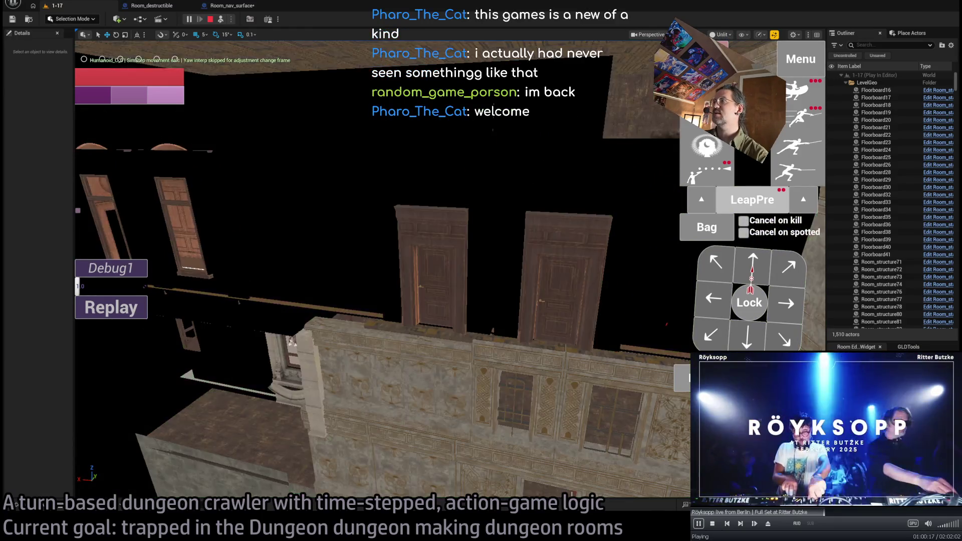
pyautogui.press('d')
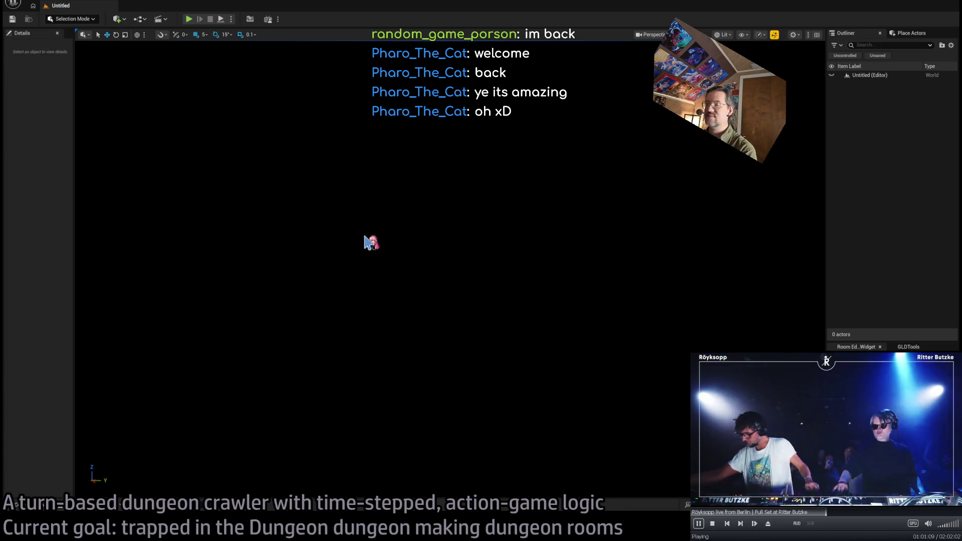
# Glance at the GLD: To-Do document, then return to Unreal's level 1-06 editor view
pyautogui.hotkey('alt', 'Tab')
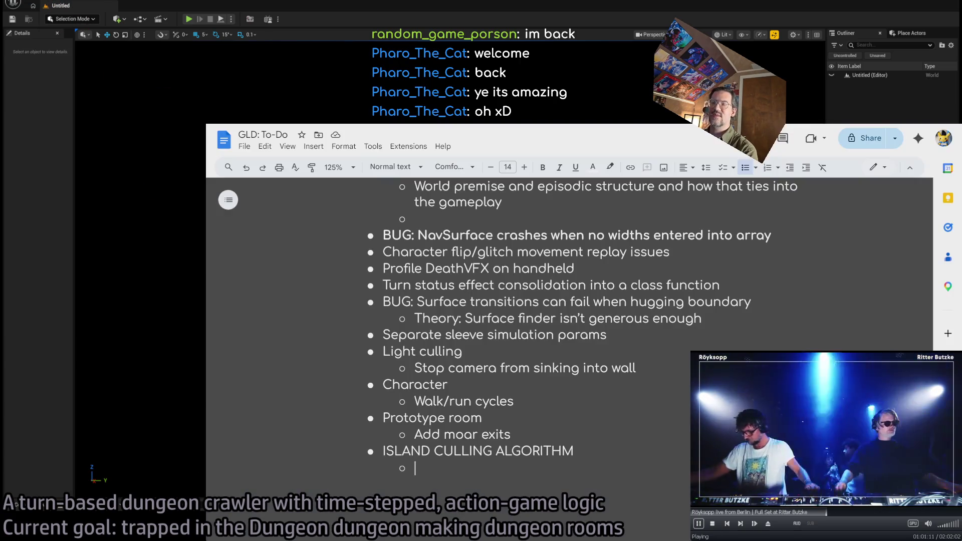
pyautogui.hotkey('alt', 'Tab')
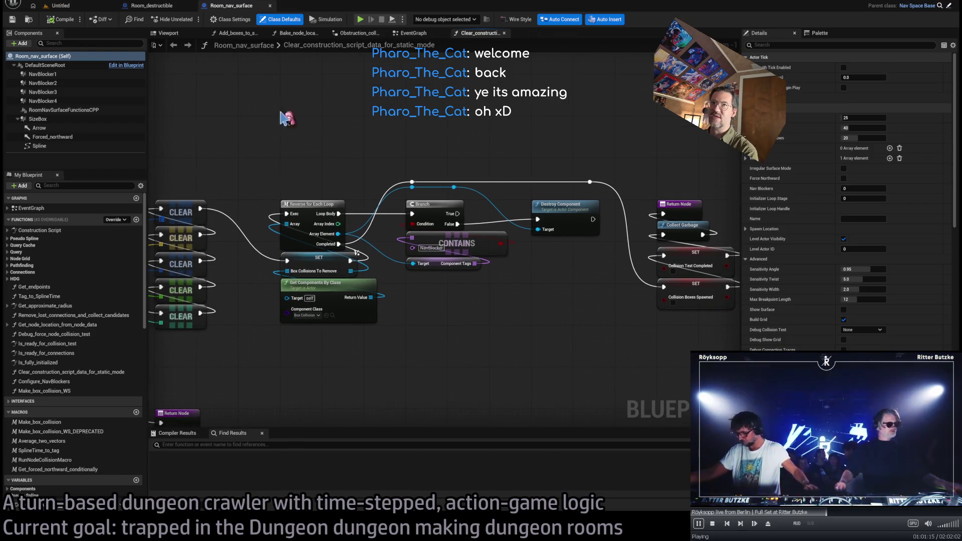
pyautogui.click(59, 6)
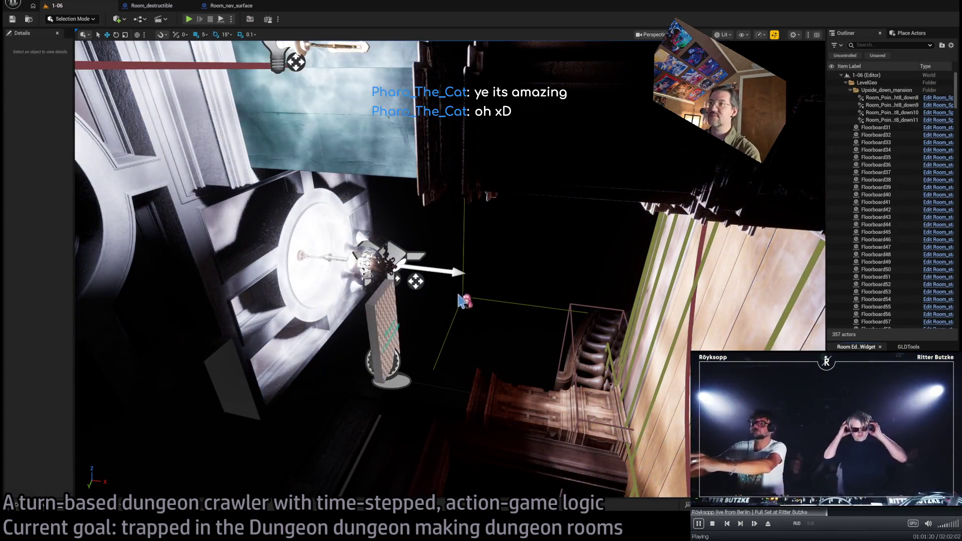
# Fly the viewport camera through the mansion rooms to settle over the floorboards and railing
pyautogui.moveTo(460, 300); pyautogui.dragTo(460, 300)
pyautogui.moveTo(414, 92); pyautogui.dragTo(414, 91)
pyautogui.moveTo(358, 283); pyautogui.dragTo(358, 283)
pyautogui.moveTo(129, 48); pyautogui.dragTo(130, 49)
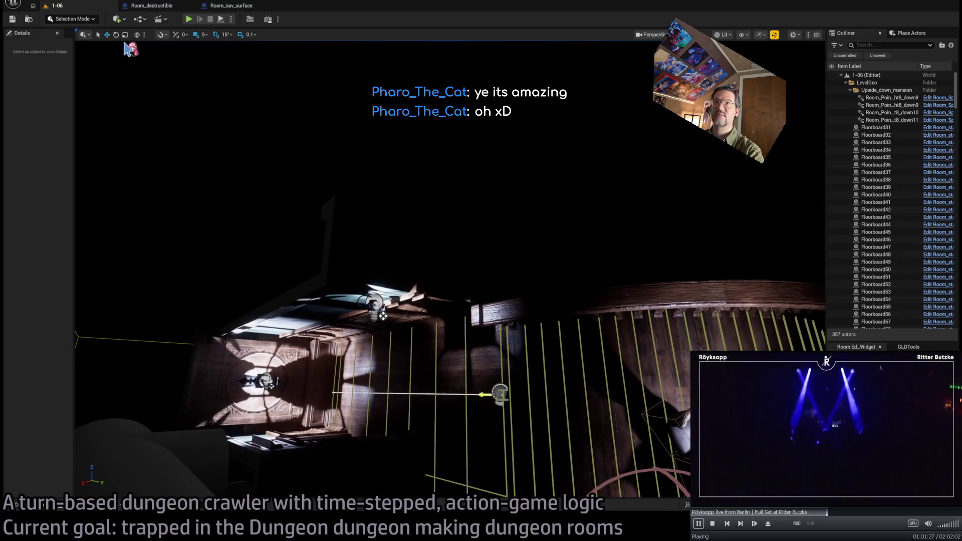
# Playtest level 1-06 with a smaller game view, run a forward move, then stop playing
pyautogui.click(193, 21)
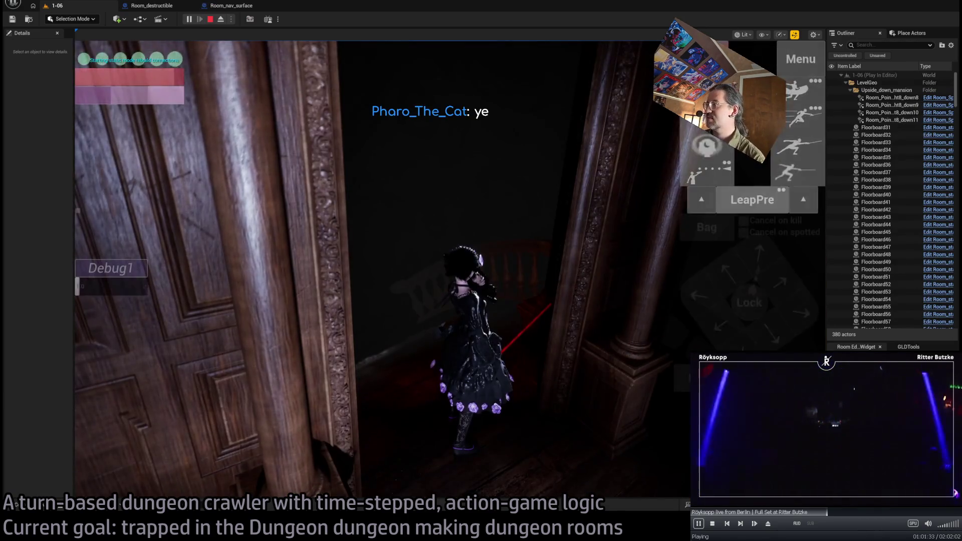
pyautogui.moveTo(826, 325)
pyautogui.mouseDown()
pyautogui.moveTo(811, 345)
pyautogui.moveTo(386, 391)
pyautogui.moveTo(294, 419)
pyautogui.moveTo(789, 419)
pyautogui.mouseUp()
pyautogui.click(496, 361)
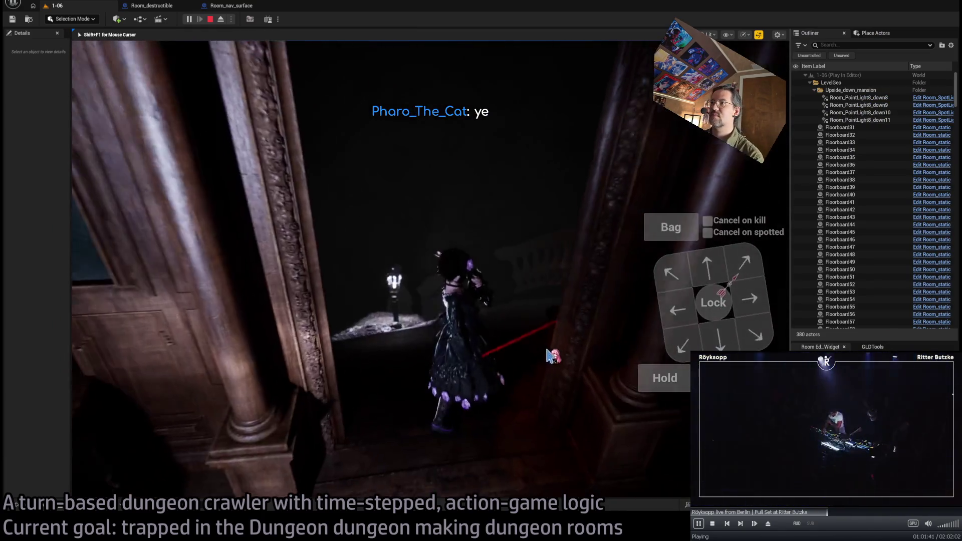
pyautogui.click(584, 303)
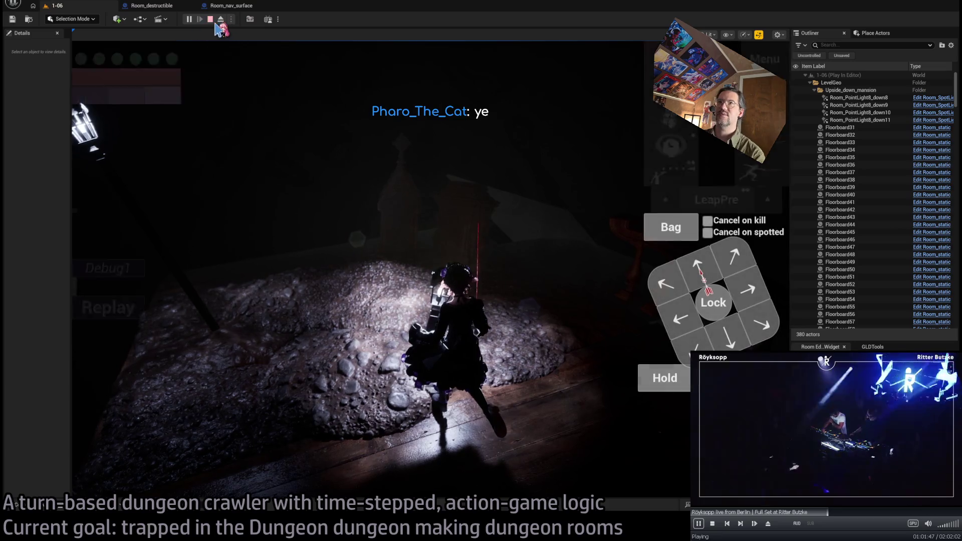
pyautogui.press('Escape')
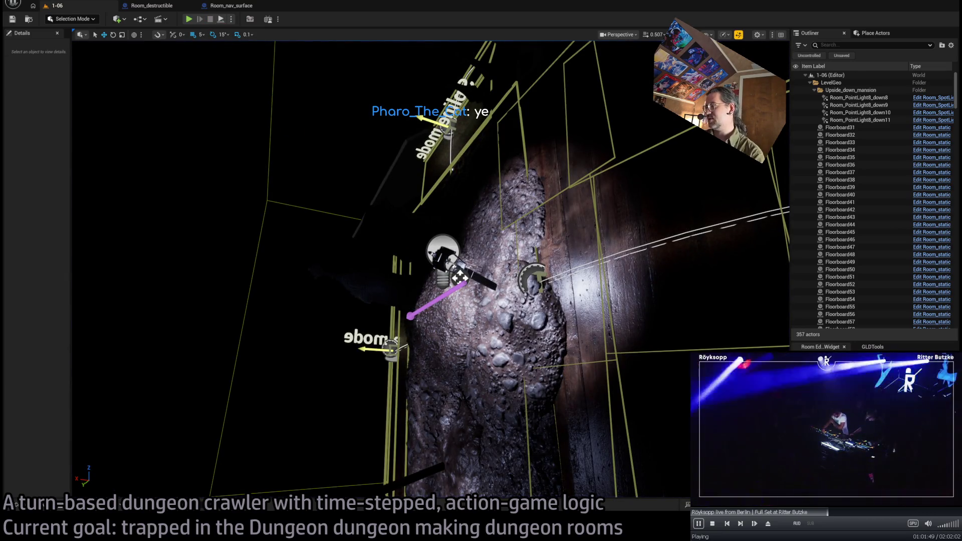
pyautogui.hotkey('alt', 'Tab')
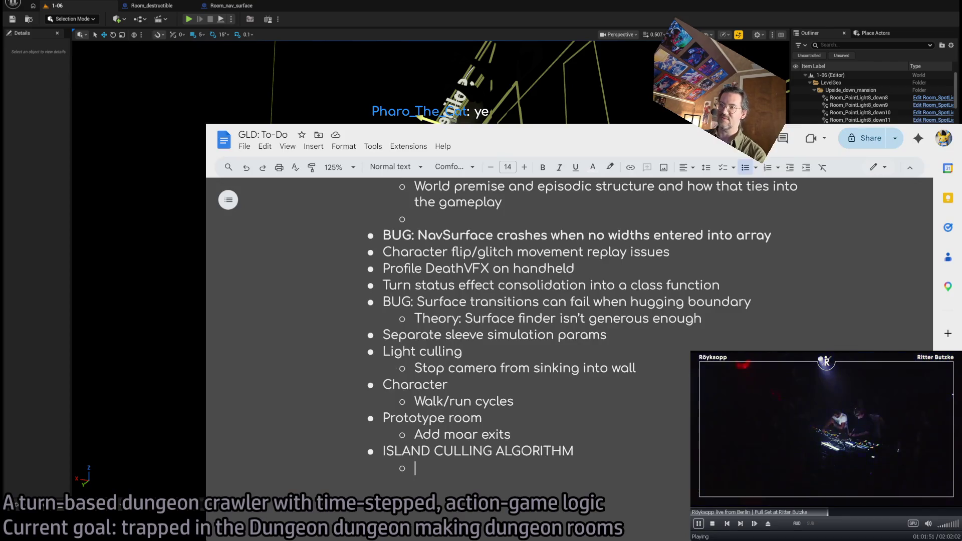
# Open the followed UE5 Oil Rig Sim stream with its chat, then go back to Following
pyautogui.hotkey('alt', 'Tab')
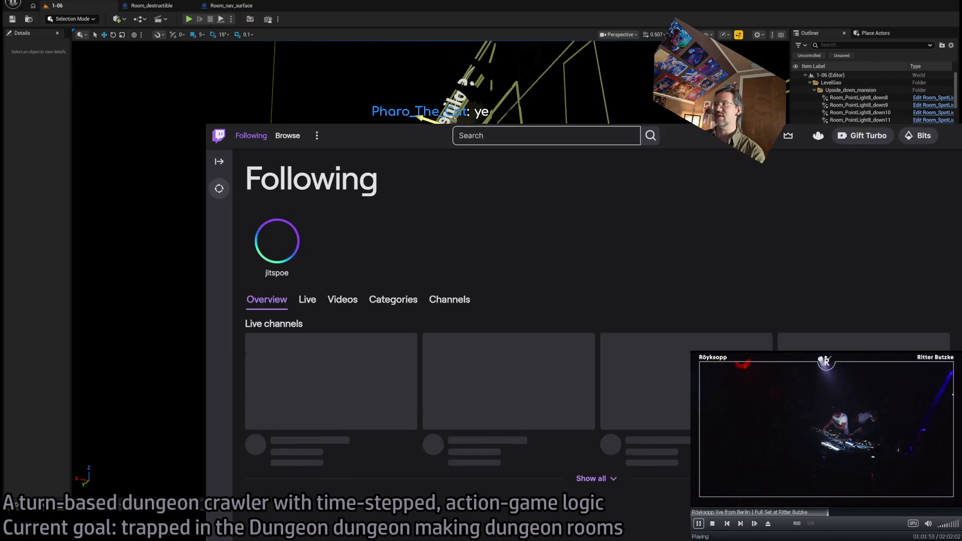
pyautogui.scroll(-2, 676, 268)
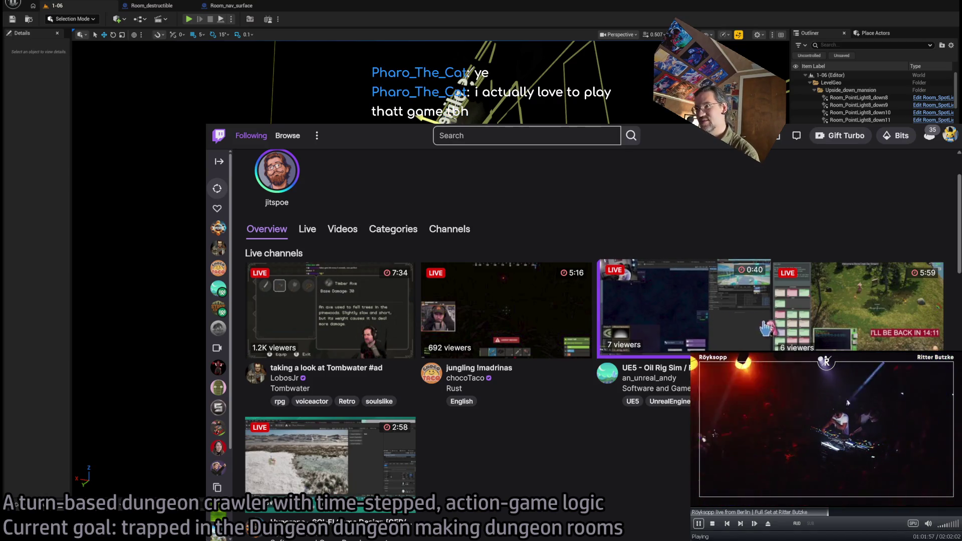
pyautogui.click(684, 308)
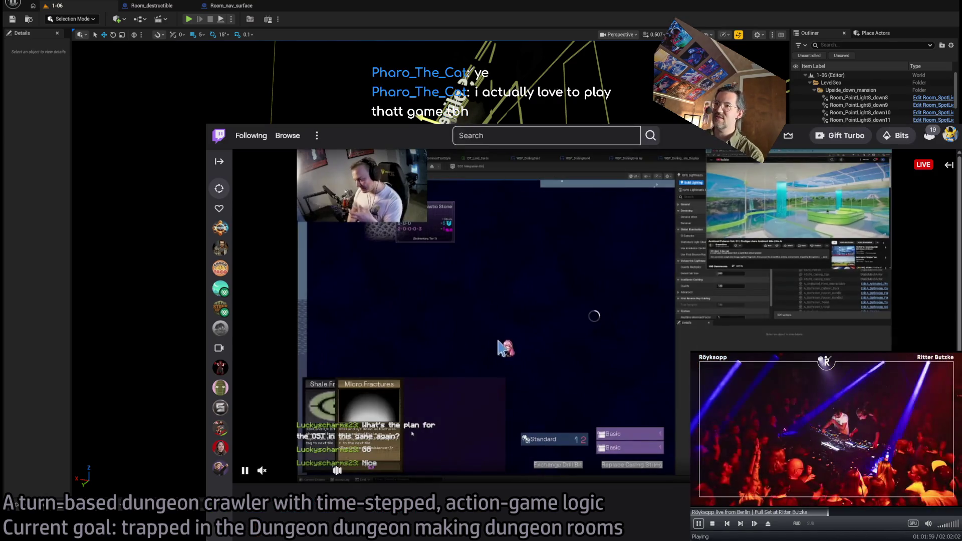
pyautogui.click(947, 168)
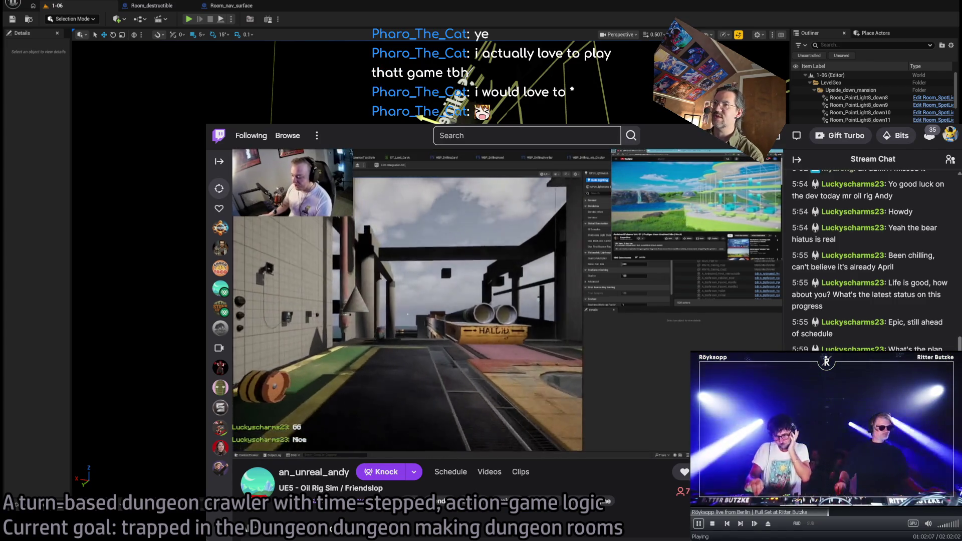
pyautogui.hotkey('alt', 'Left')
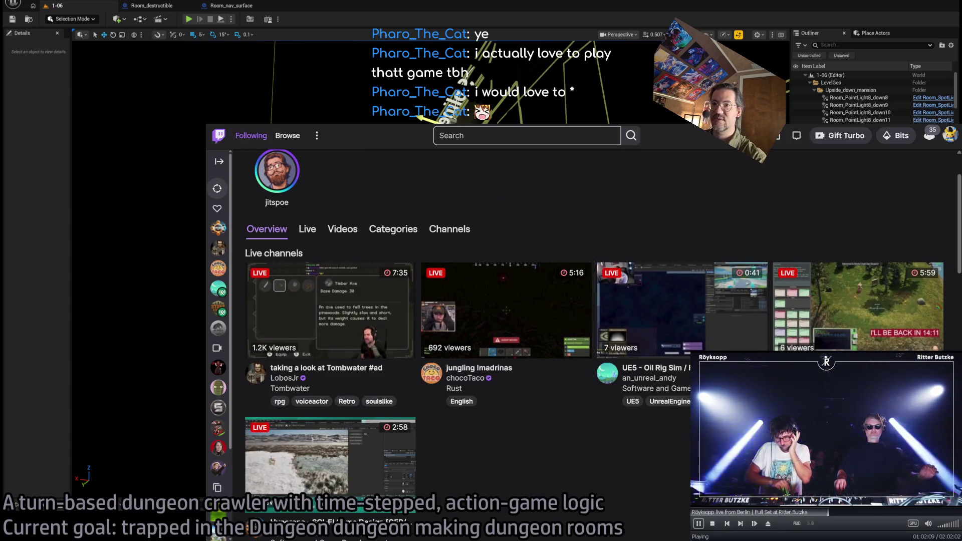